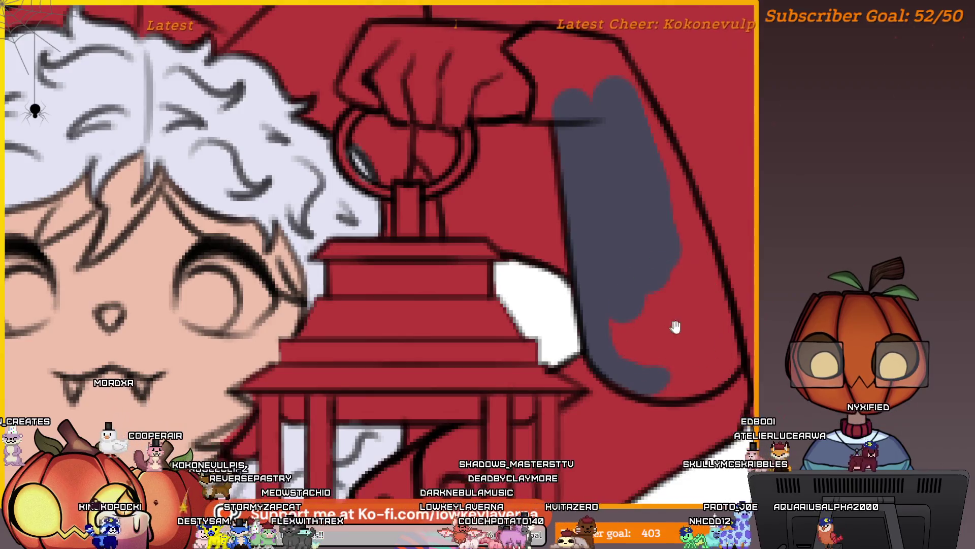
Zoom and pan the illustration so the lantern and fist sit toward the lower right
scroll(675, 326, "down", 5)
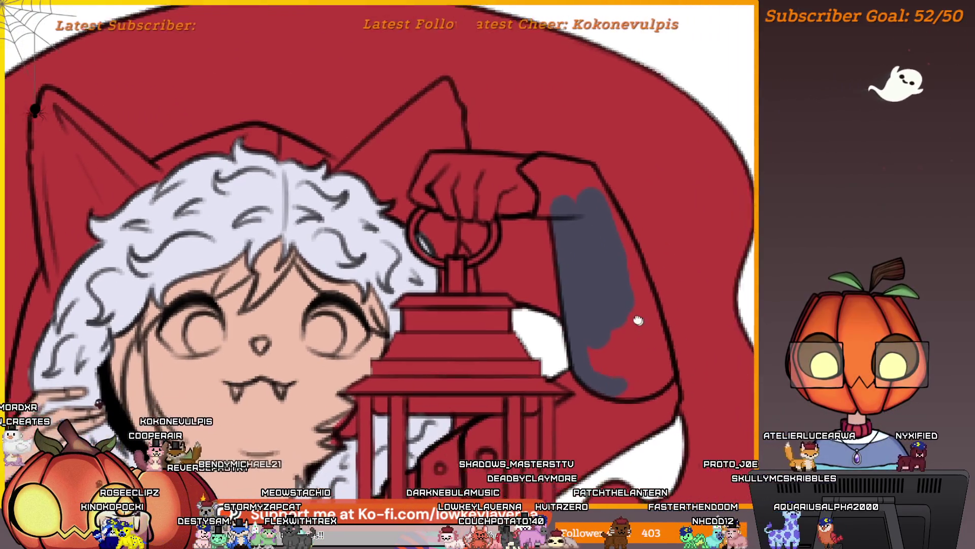
scroll(638, 320, "down", 5)
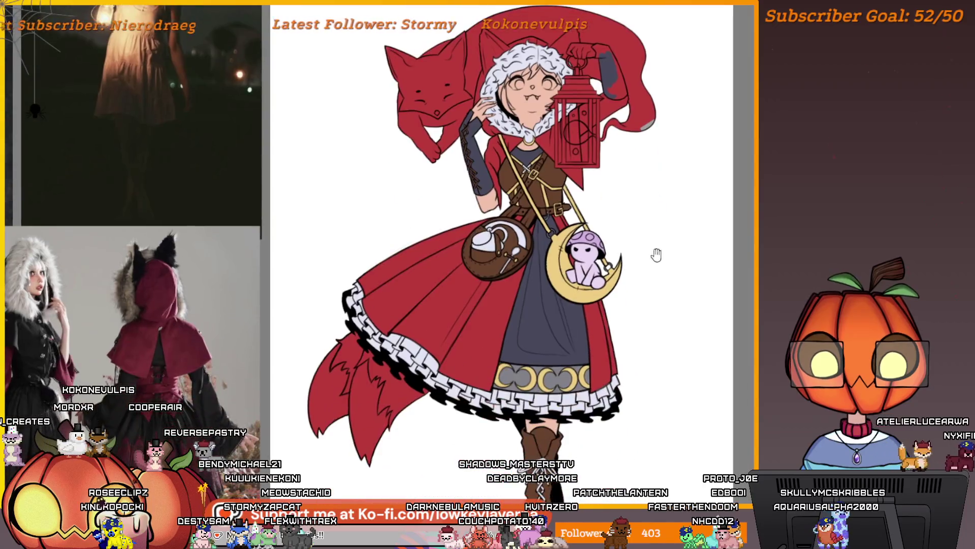
scroll(644, 290, "down", 4)
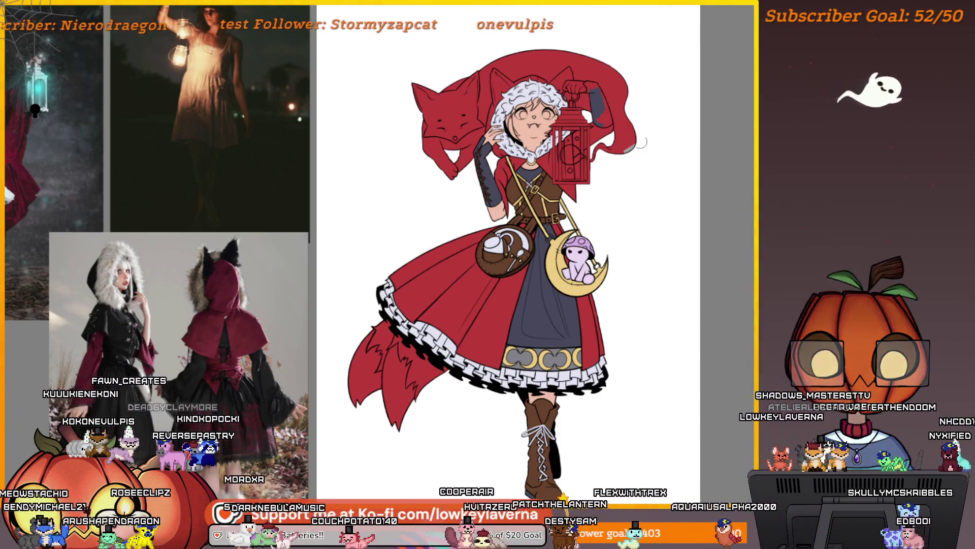
scroll(637, 186, "up", 5)
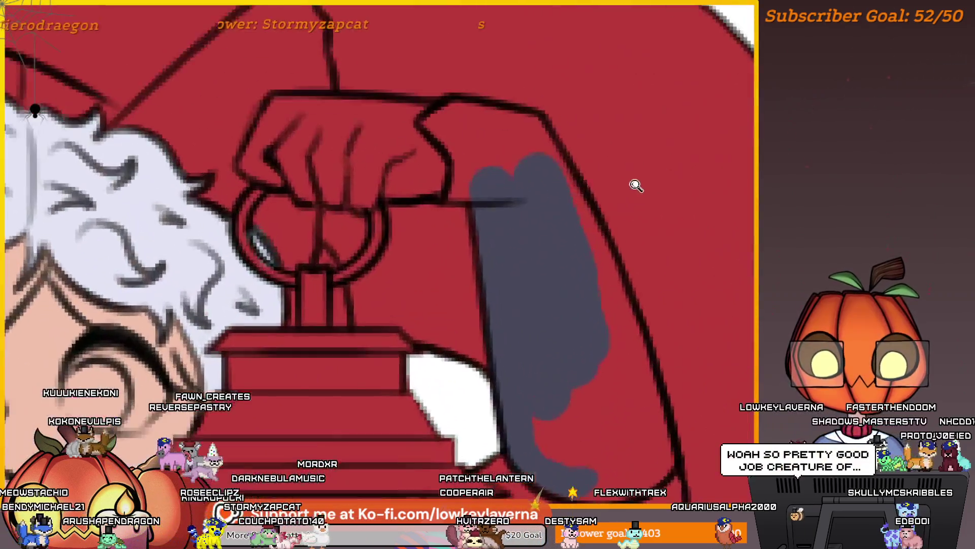
mouse_move(636, 186)
left_mouse_down()
mouse_move(689, 359)
mouse_move(657, 328)
mouse_move(636, 343)
left_mouse_up()
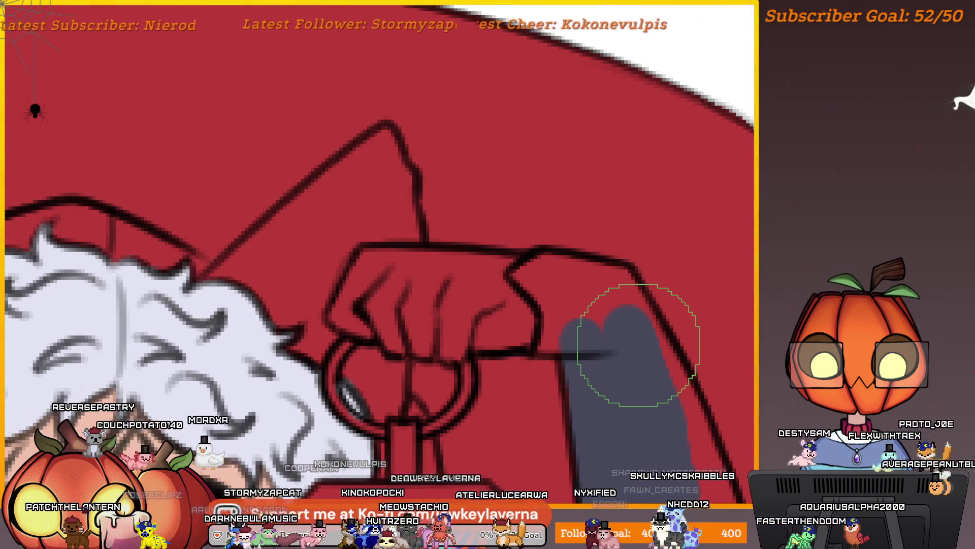
scroll(621, 310, "down", 10)
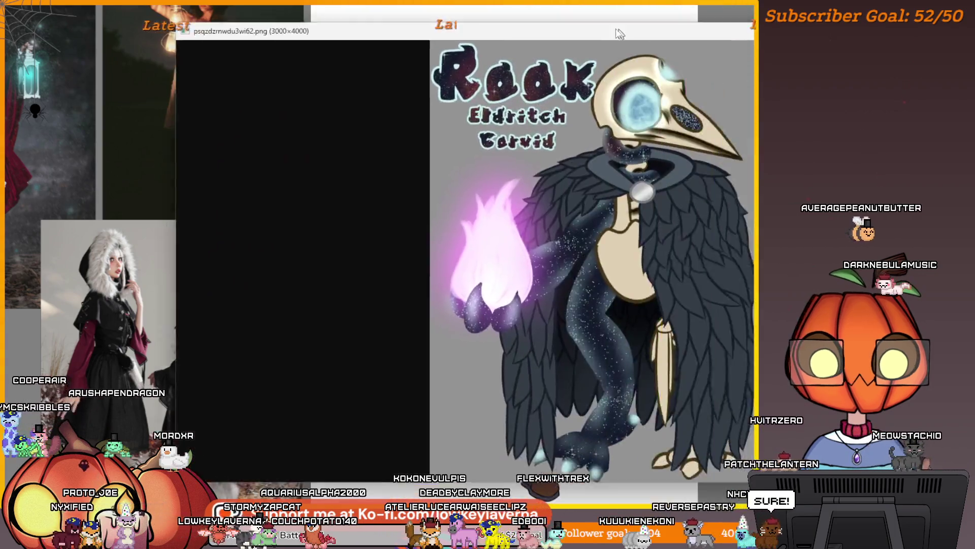
Enlarge the Rook image window, toggle zoom on the arm, then zoom in on the skull's glowing eye
left_click_drag(584, 32, 411, 42)
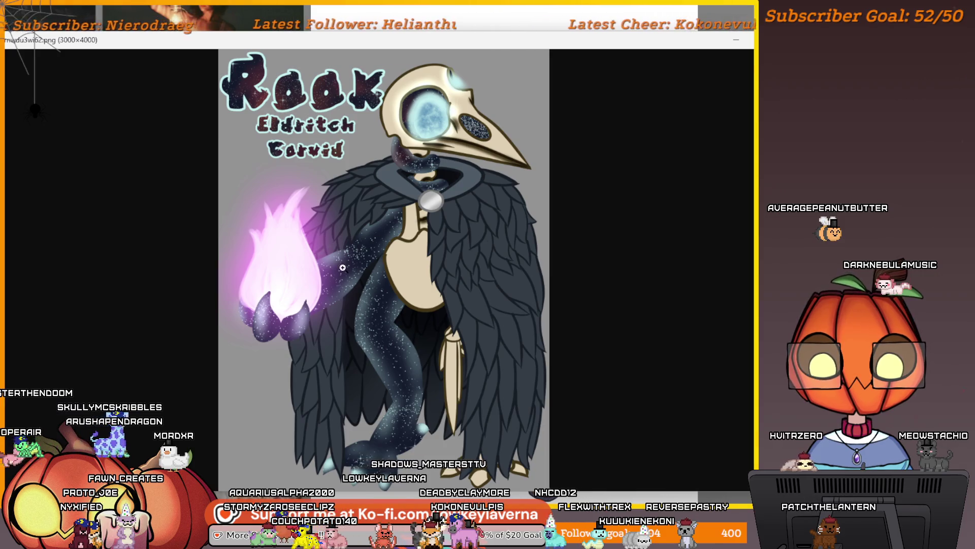
left_click(387, 255)
left_click(513, 188)
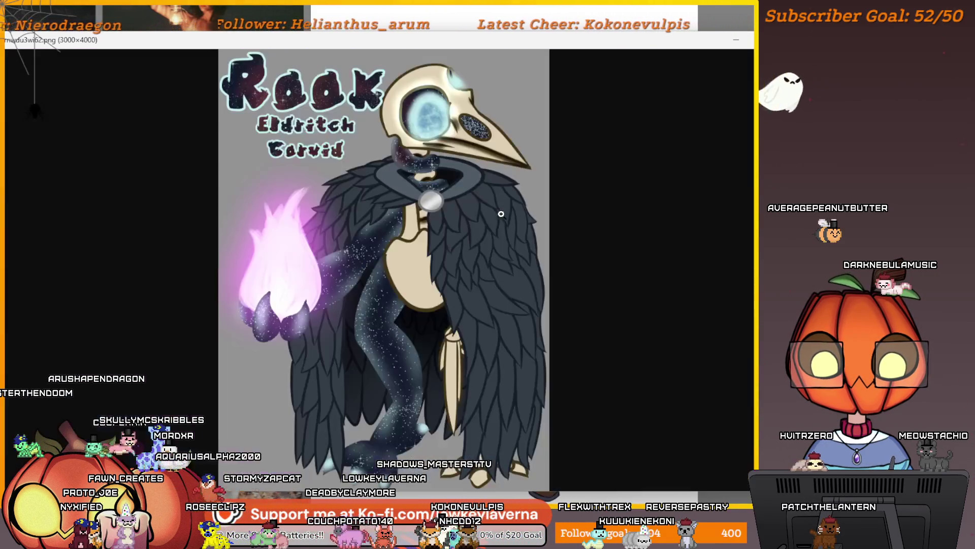
left_click(367, 390)
left_click(427, 314)
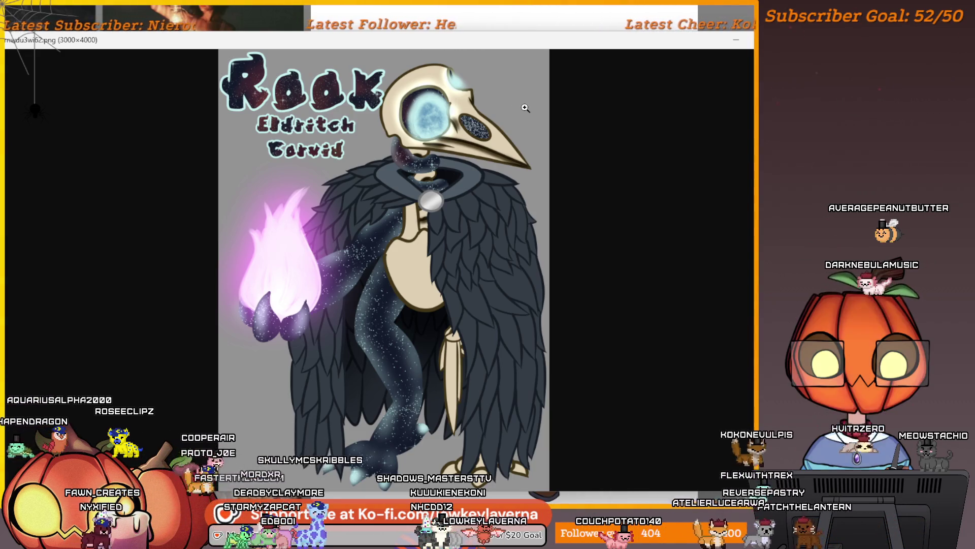
left_click(436, 98)
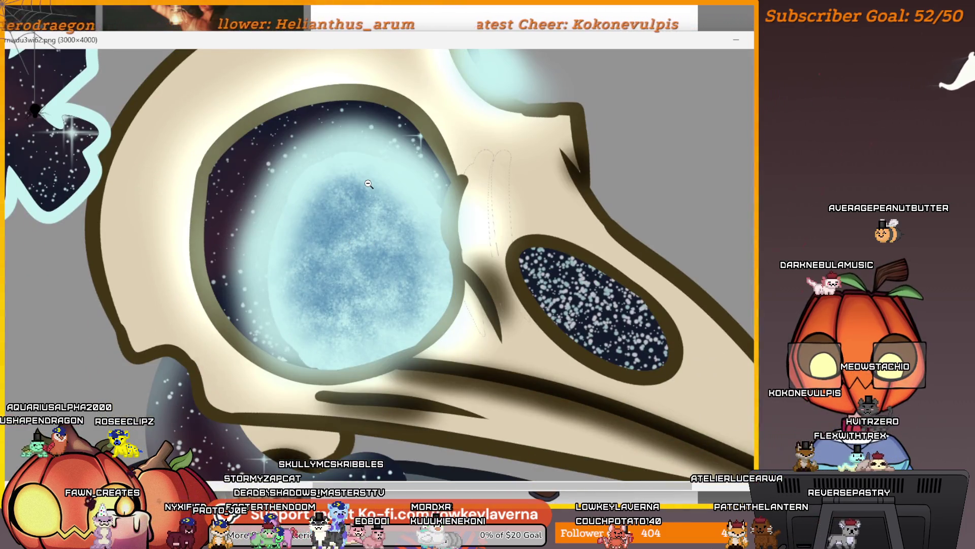
left_click(369, 183)
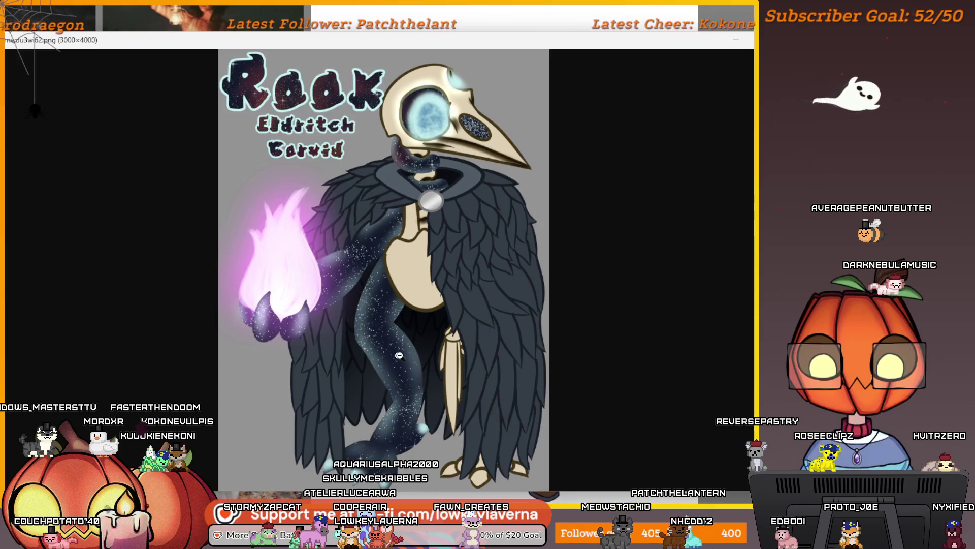
left_click(418, 271)
scroll(504, 280, "down", 5)
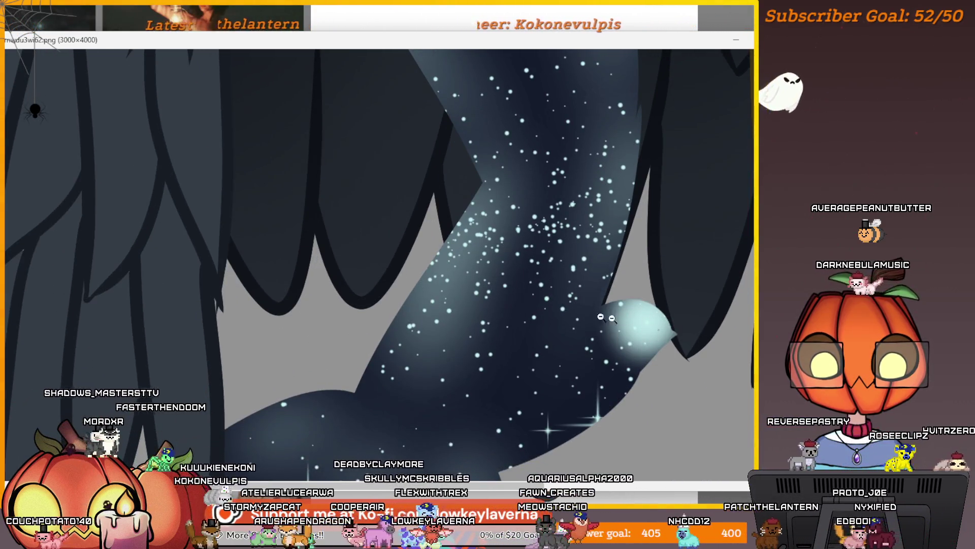
scroll(513, 284, "down", 3)
scroll(513, 284, "down", 3)
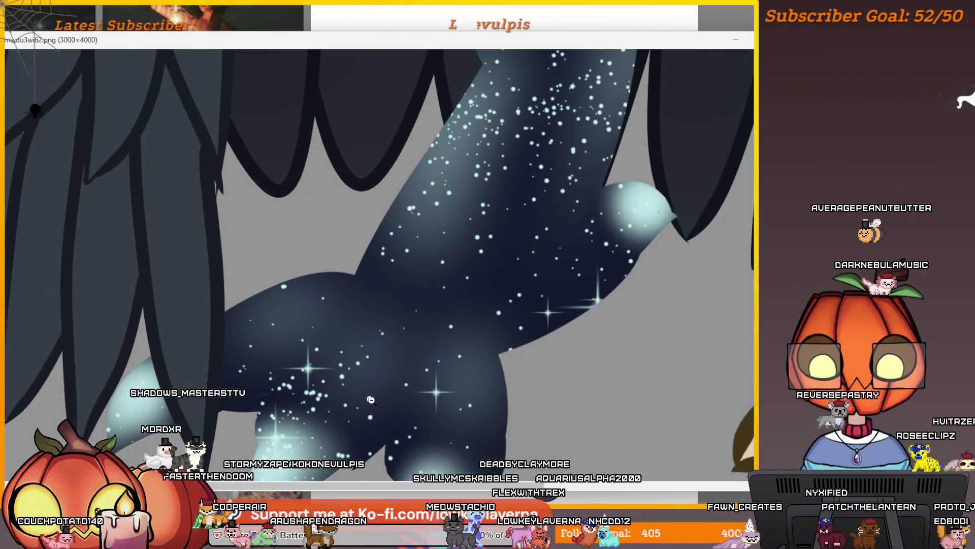
scroll(572, 320, "down", 3)
left_click(572, 320)
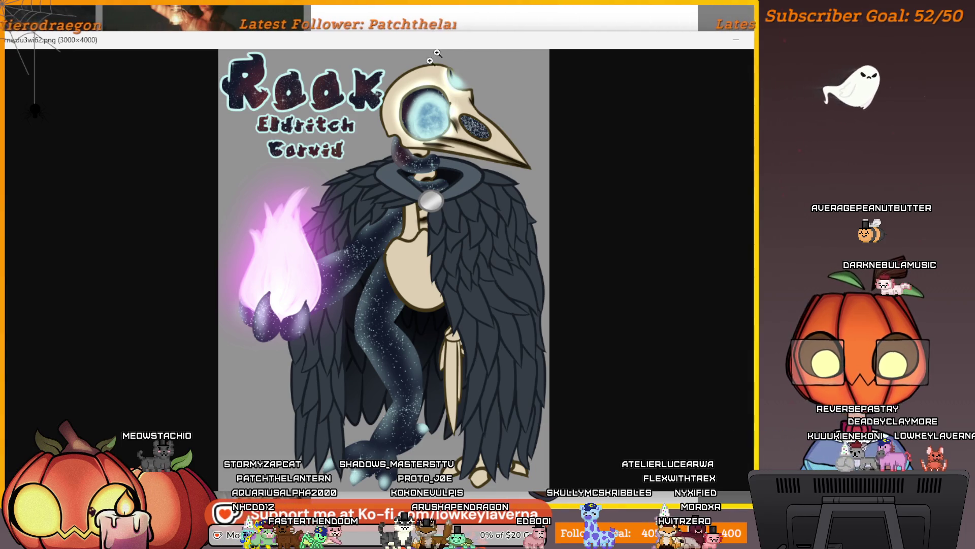
left_click_drag(410, 45, 451, 31)
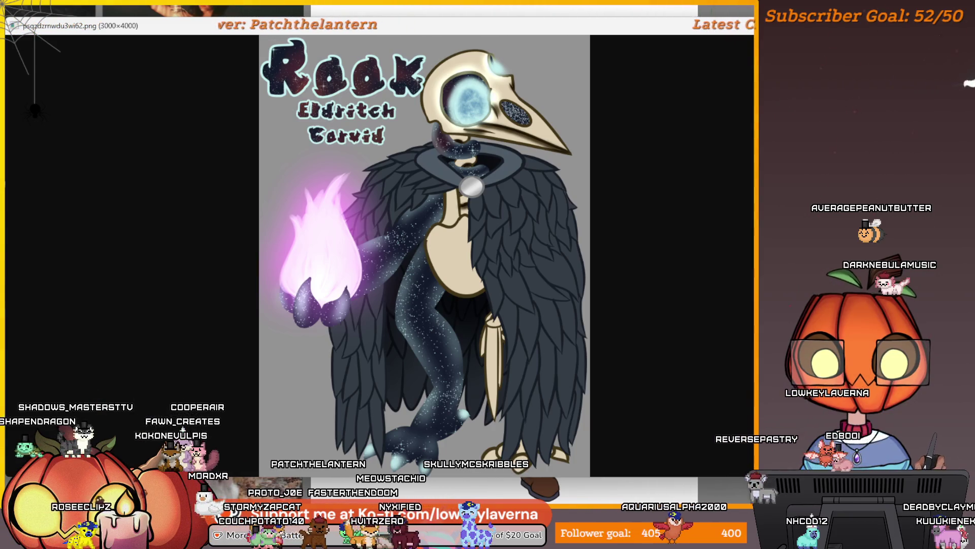
left_click(463, 97)
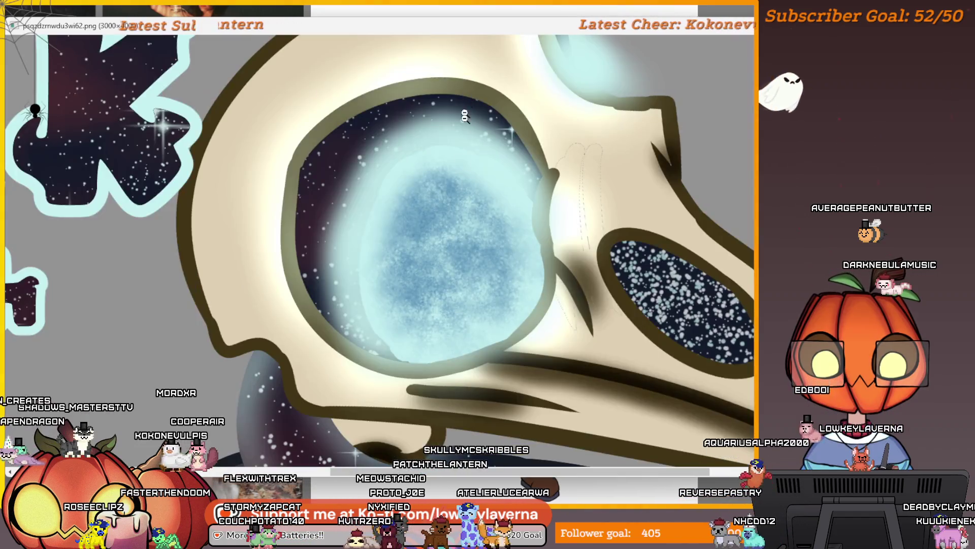
left_click(468, 150)
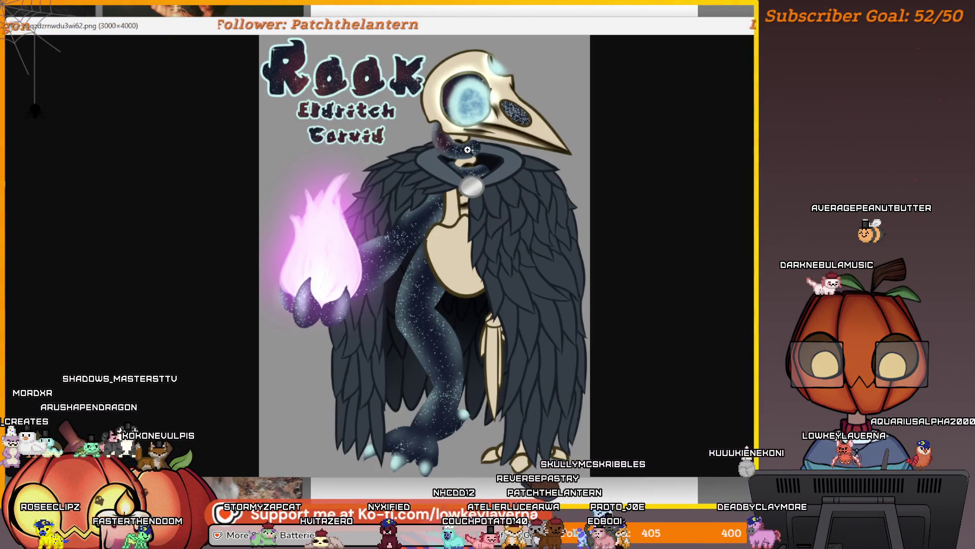
left_click(492, 96)
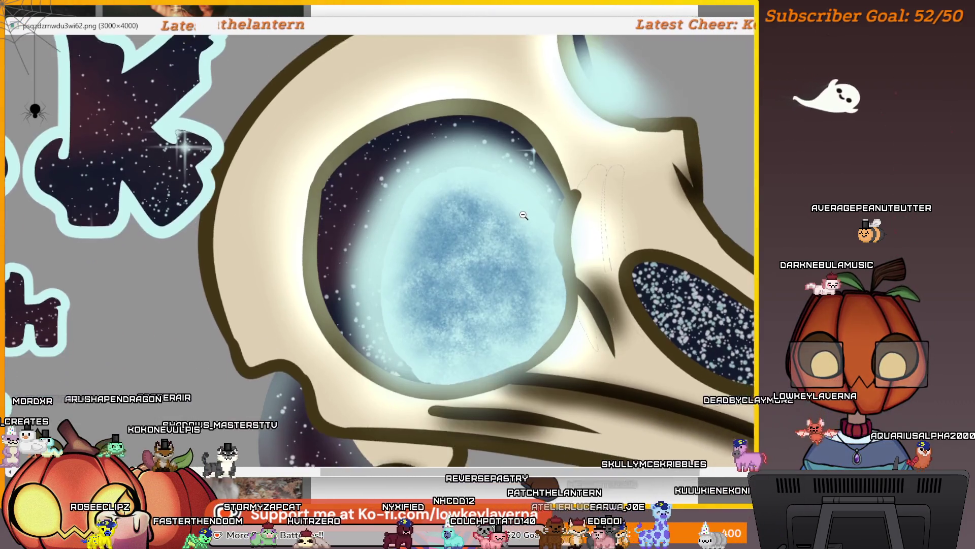
left_click(461, 201)
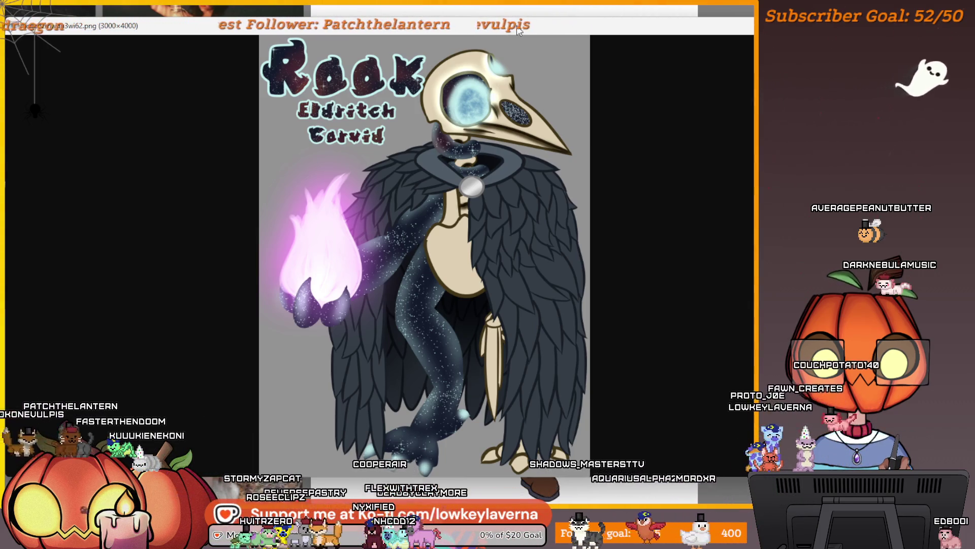
key("ctrl+w")
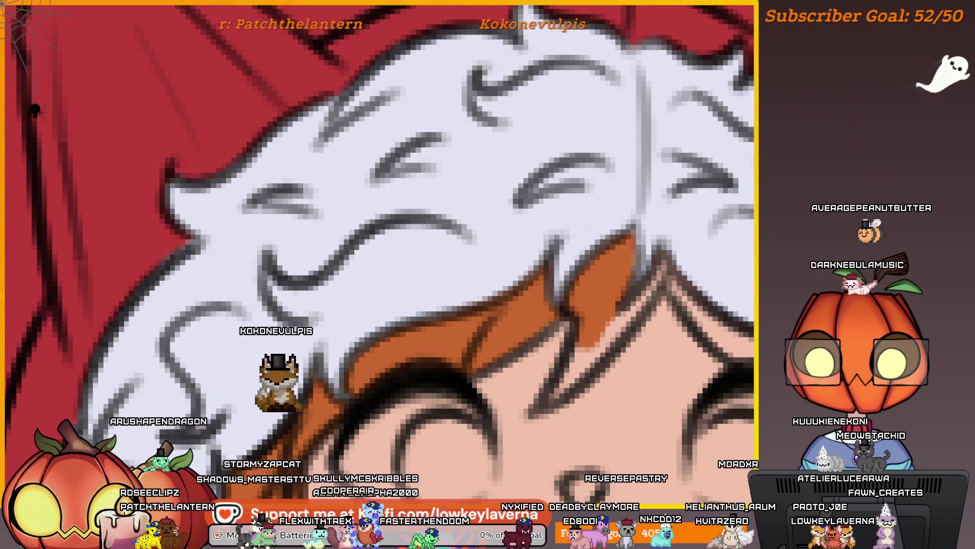
scroll(605, 338, "down", 2)
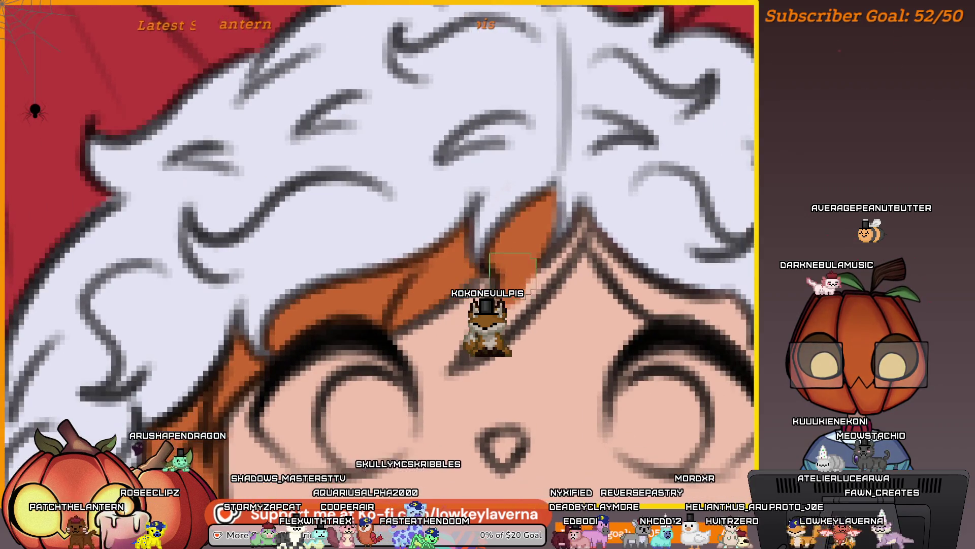
scroll(523, 244, "up", 1)
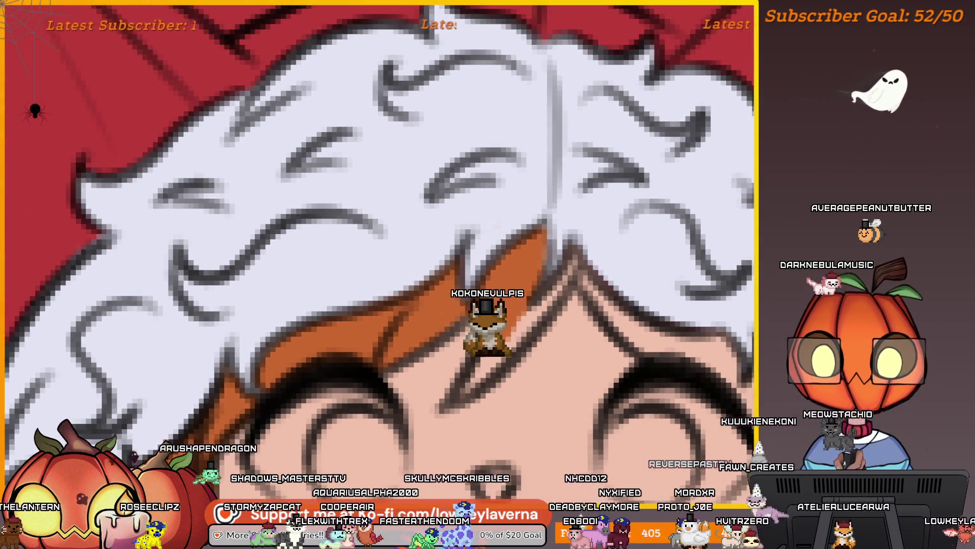
key("bracketright")
key("bracketright")
key("bracketright")
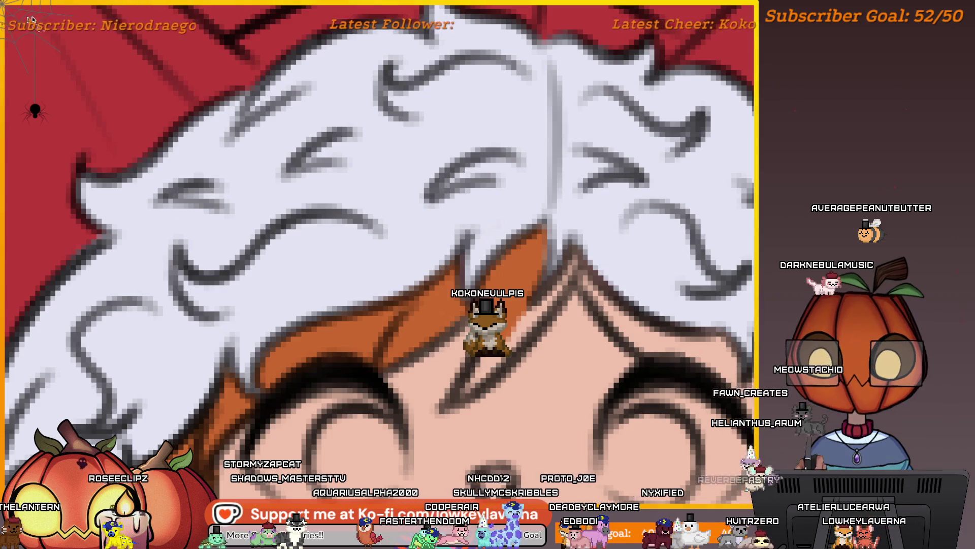
scroll(549, 292, "up", 1)
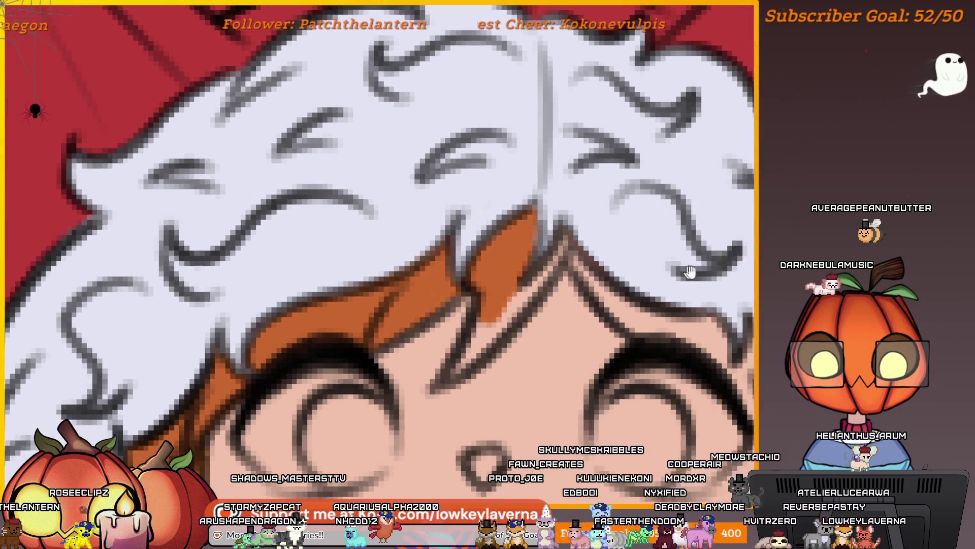
left_click_drag(549, 294, 495, 297)
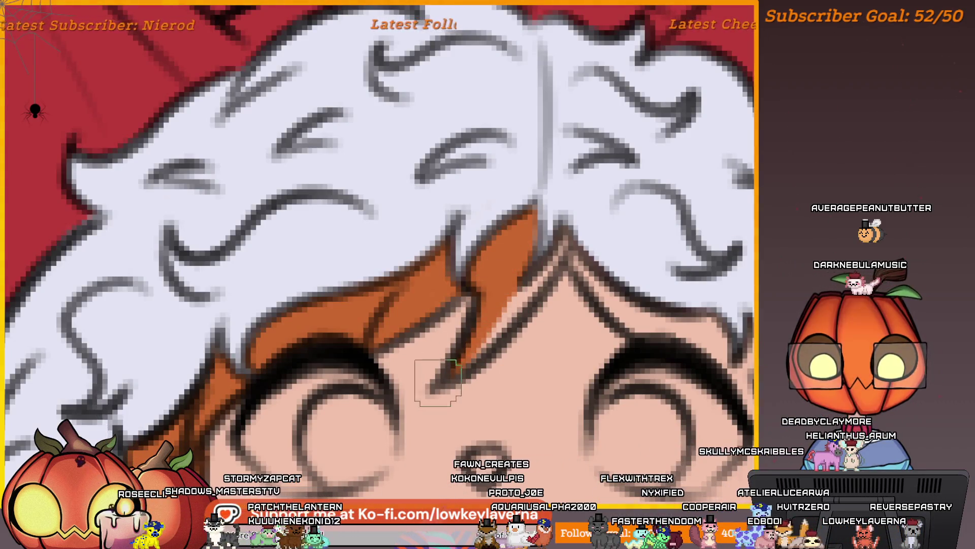
left_click_drag(489, 330, 549, 274)
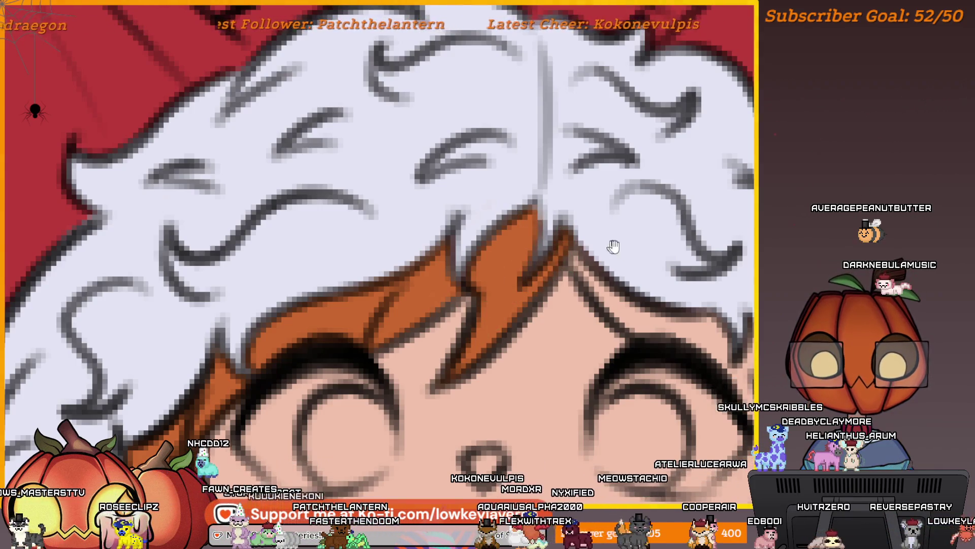
left_click_drag(614, 246, 528, 226)
mouse_move(495, 256)
left_mouse_down()
mouse_move(574, 320)
mouse_move(543, 279)
left_mouse_up()
scroll(579, 320, "up", 2)
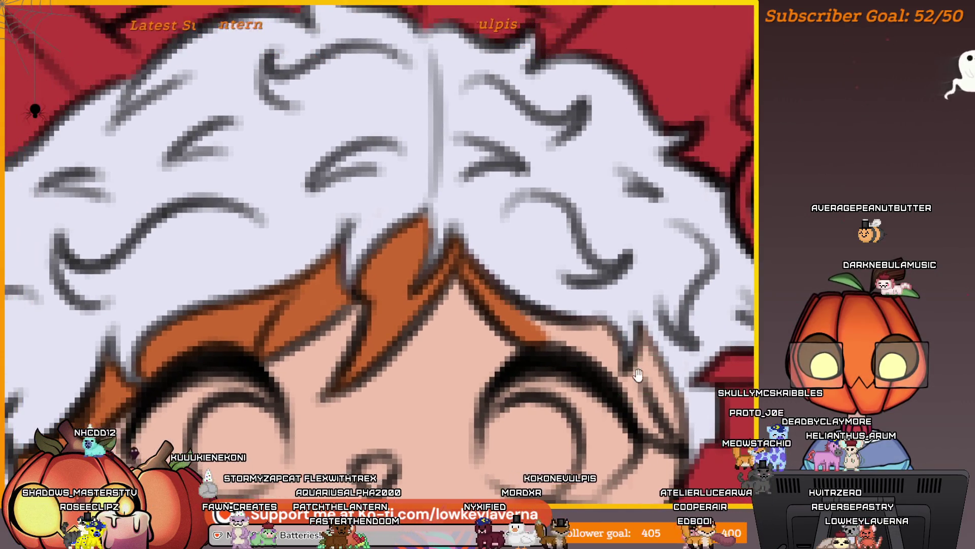
mouse_move(605, 337)
left_mouse_down()
mouse_move(666, 340)
mouse_move(589, 327)
left_mouse_up()
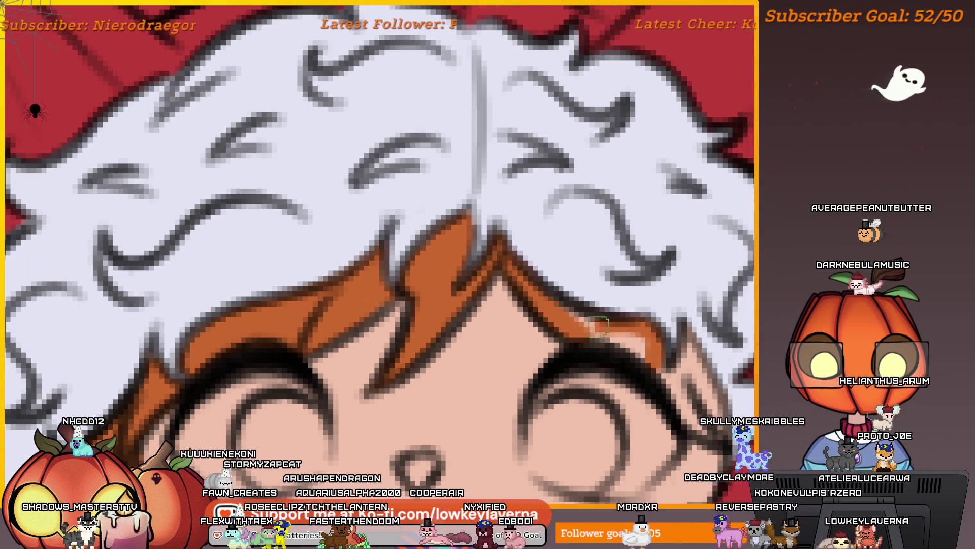
scroll(579, 340, "down", 2)
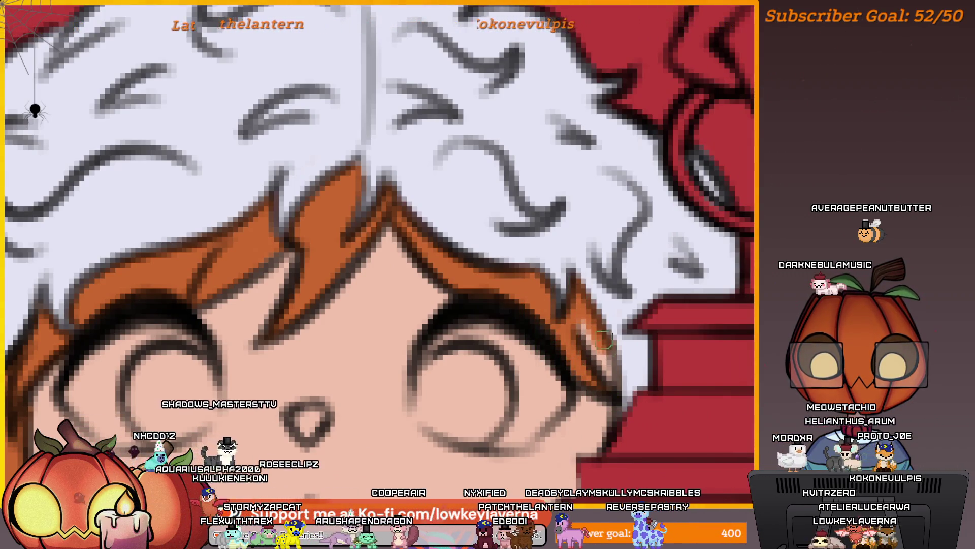
scroll(608, 322, "down", 2)
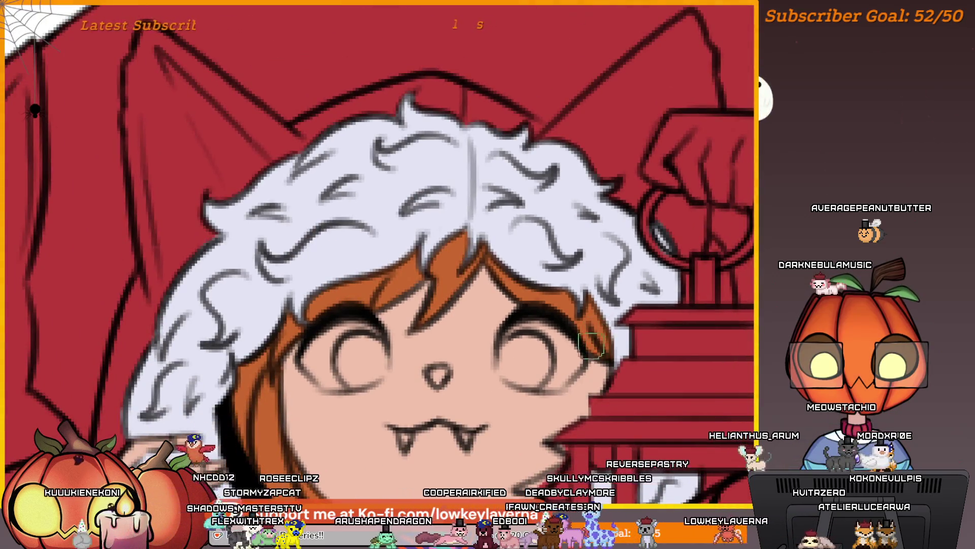
left_click_drag(592, 346, 656, 303)
scroll(656, 302, "up", 2)
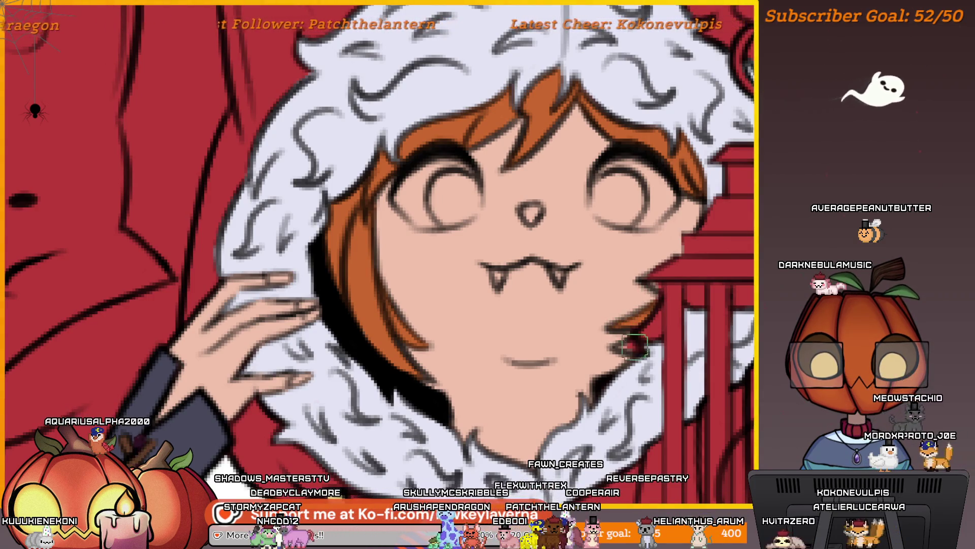
scroll(632, 334, "down", 2)
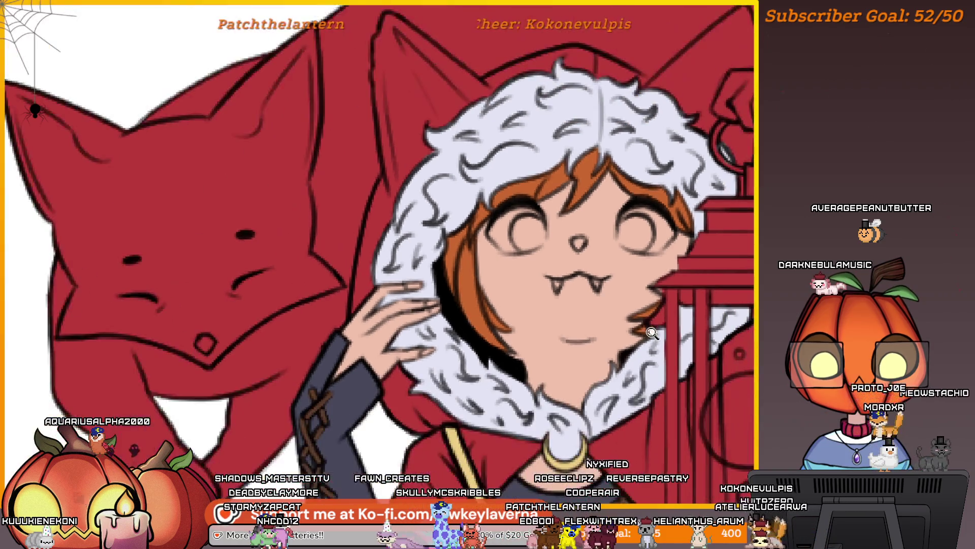
left_click_drag(687, 266, 675, 278)
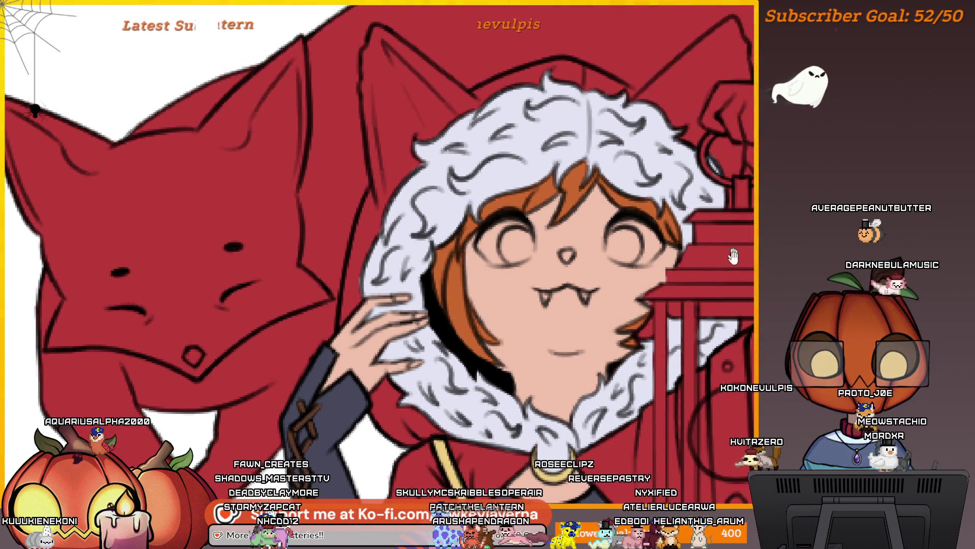
scroll(733, 257, "up", 3)
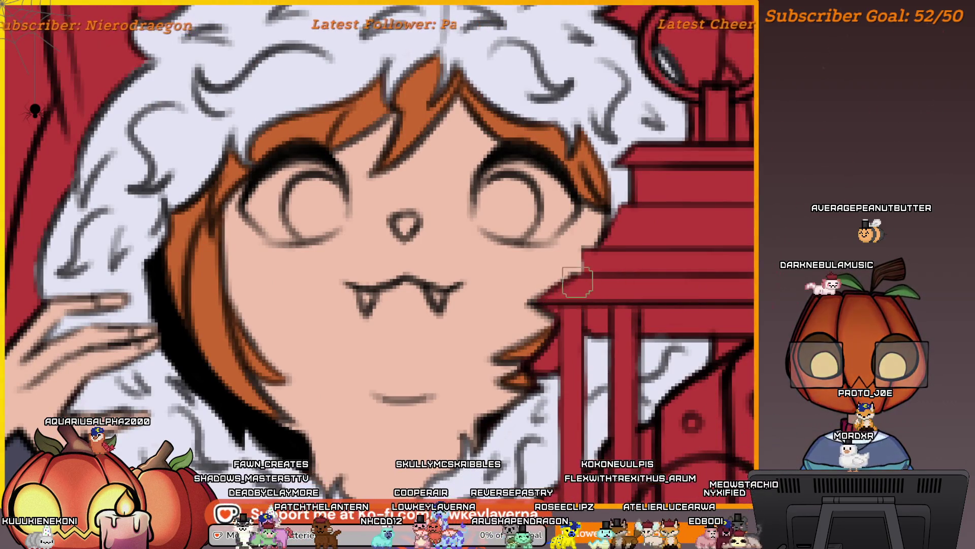
scroll(613, 262, "down", 3)
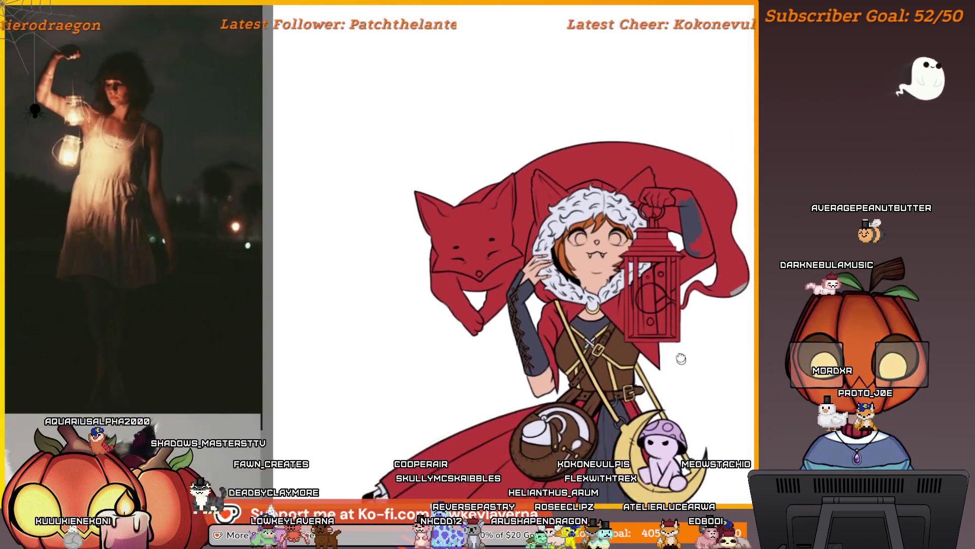
scroll(640, 263, "down", 3)
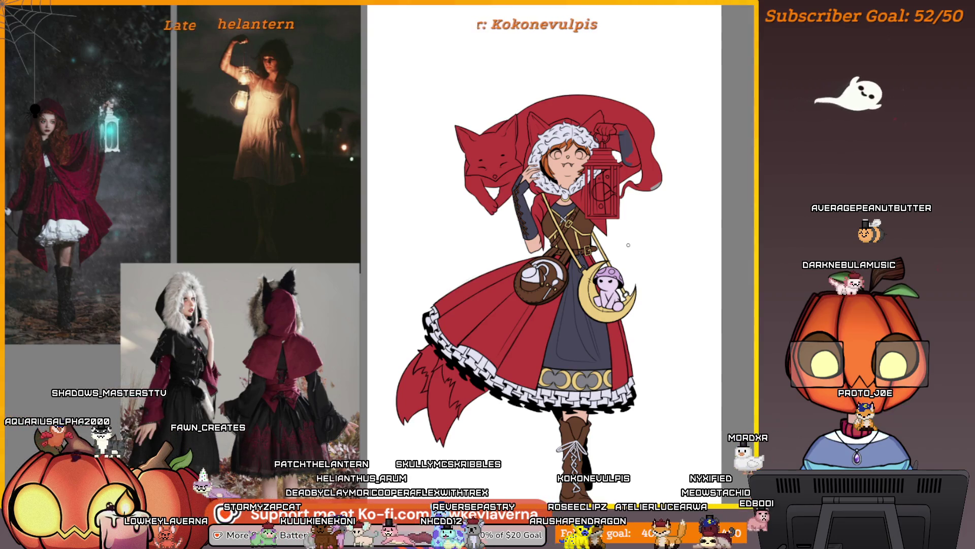
left_click_drag(649, 284, 646, 278)
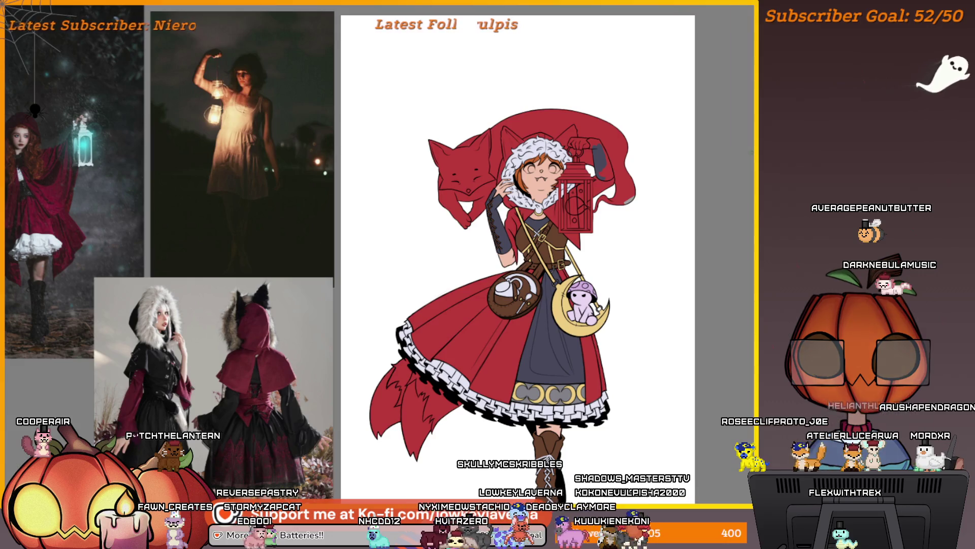
scroll(625, 193, "down", 3)
Paste the copied reference image onto the board, interpreting it as Web (sRGB)
mouse_move(626, 193)
left_mouse_down()
mouse_move(544, 198)
mouse_move(533, 289)
left_mouse_up()
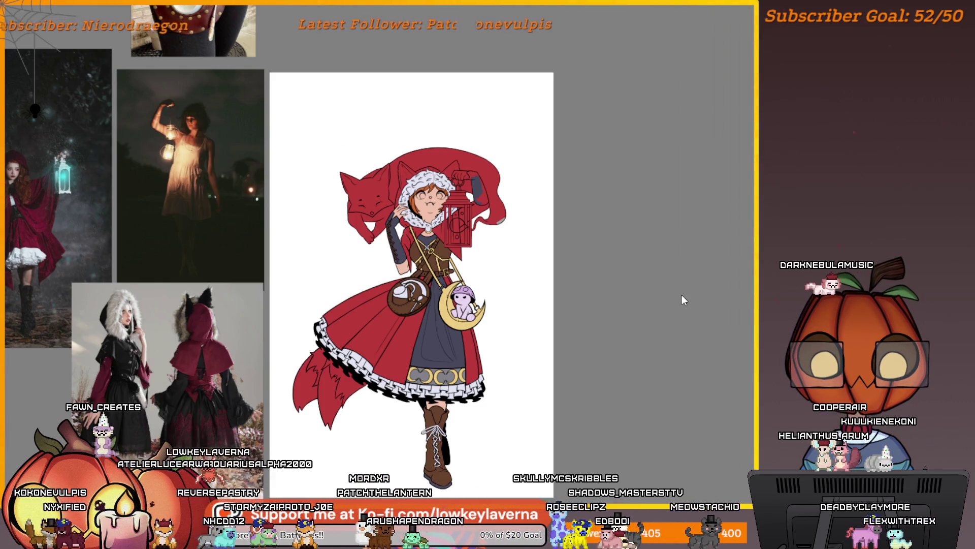
key("ctrl+v")
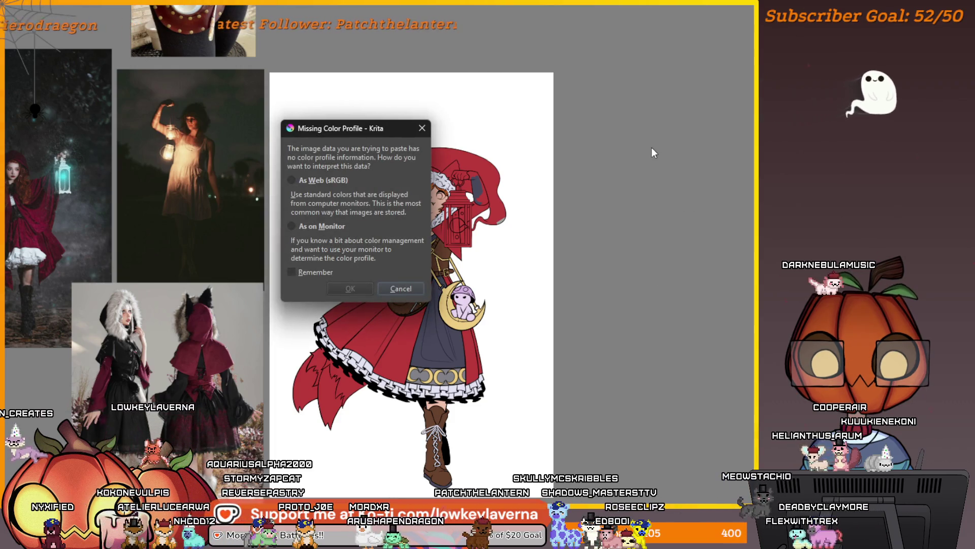
left_click(318, 179)
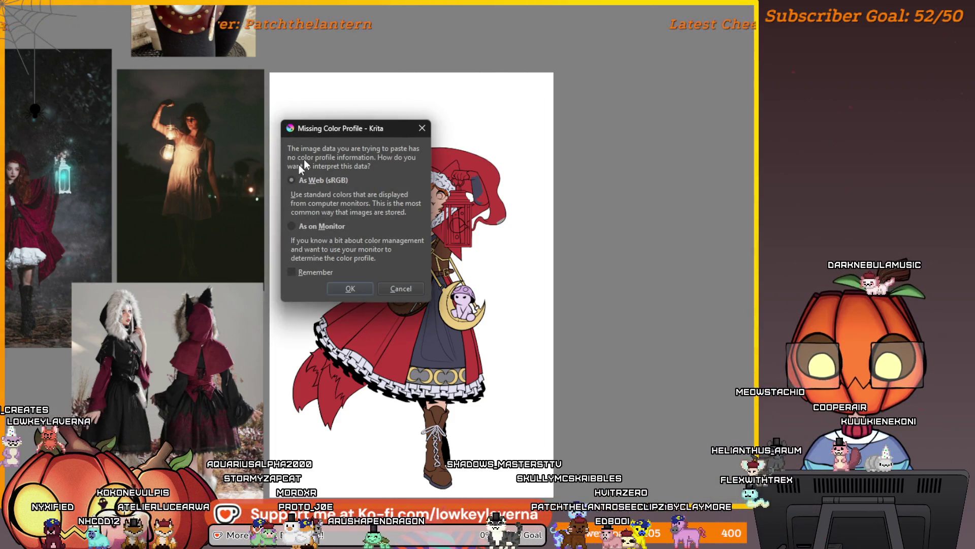
left_click(357, 288)
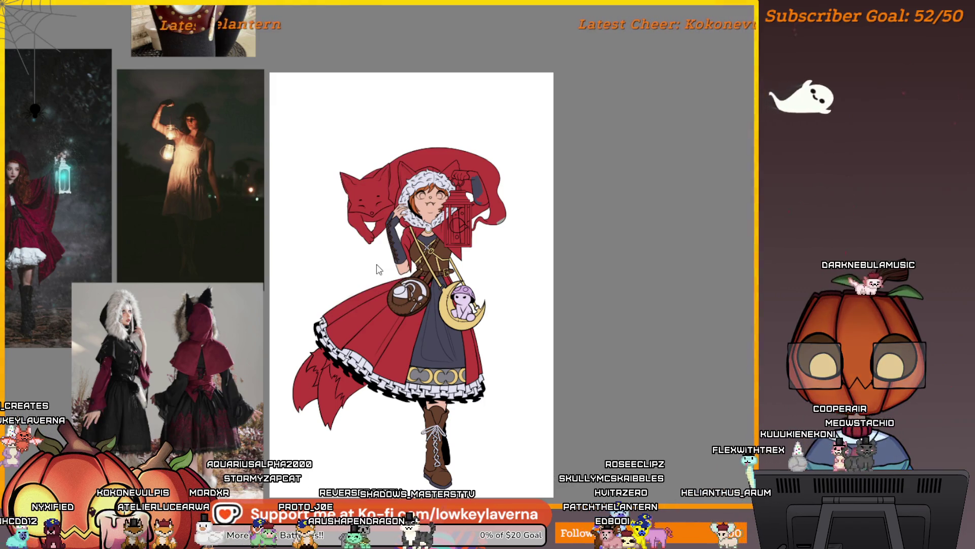
Scale the pasted reference sheet down and move it beside the reference photos
key("ctrl+v")
scroll(546, 222, "down", 3)
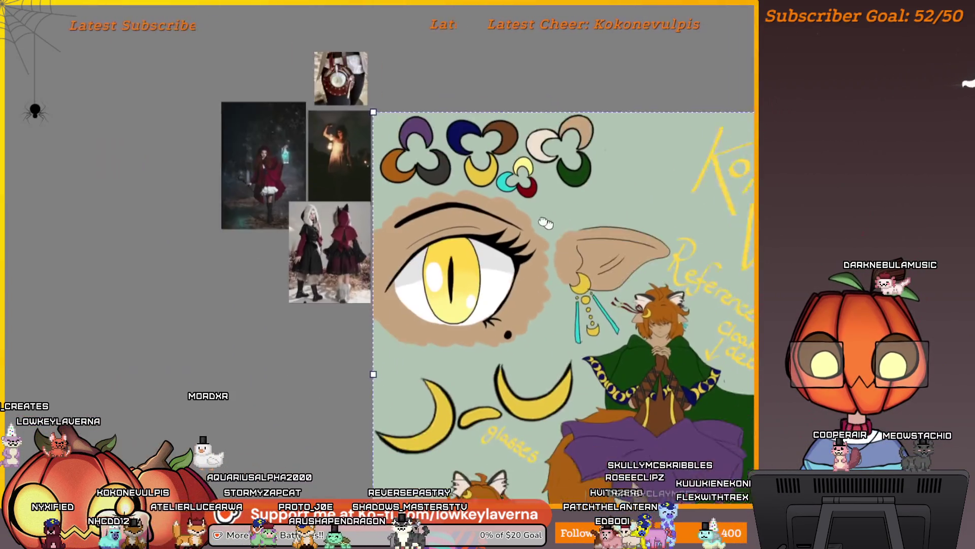
left_click_drag(546, 222, 379, 163)
mouse_move(205, 27)
left_mouse_down()
mouse_move(464, 202)
mouse_move(688, 396)
left_mouse_up()
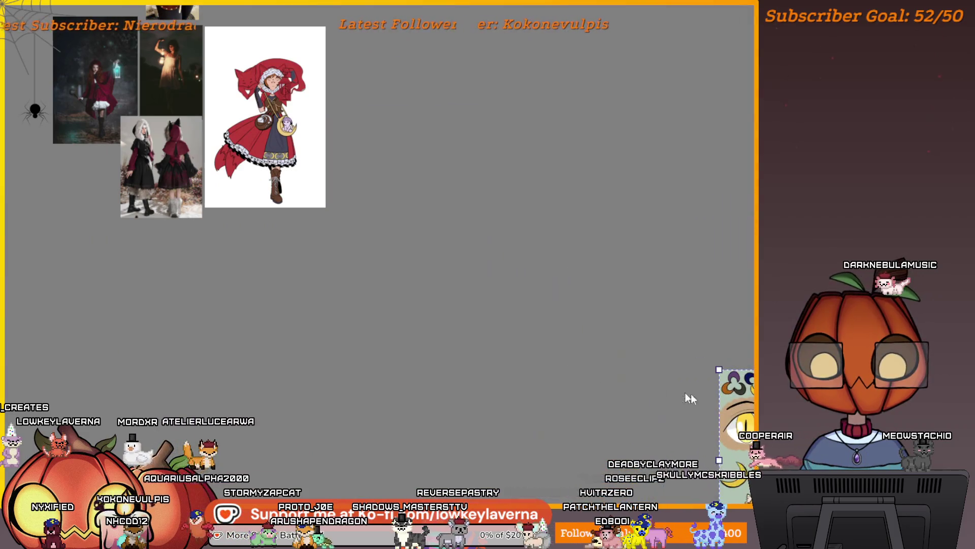
mouse_move(678, 314)
left_mouse_down()
mouse_move(183, 66)
mouse_move(315, 199)
mouse_move(497, 329)
mouse_move(631, 207)
left_mouse_up()
scroll(510, 262, "up", 3)
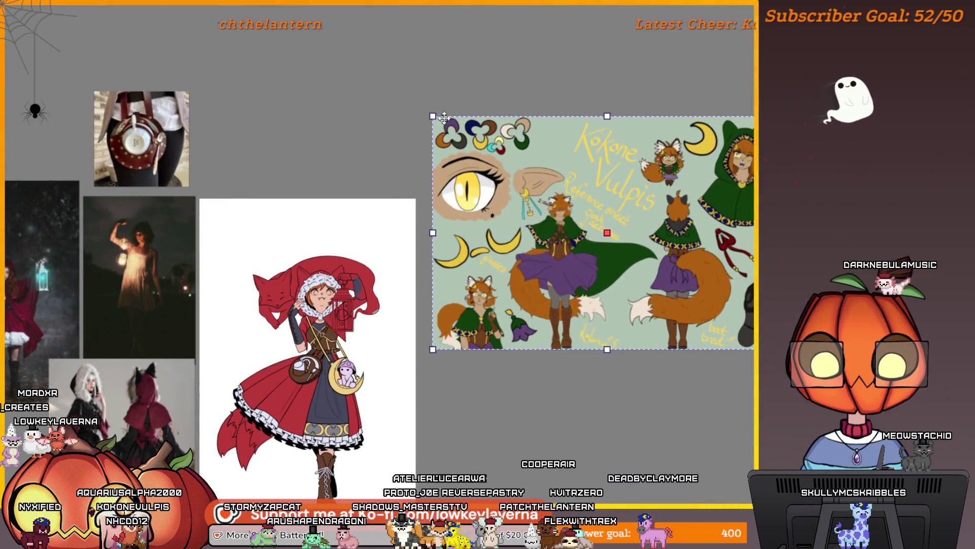
left_click_drag(433, 116, 501, 162)
Check the whole reference sheet, pan back to the illustration and paste the image again
left_click_drag(602, 320, 544, 292)
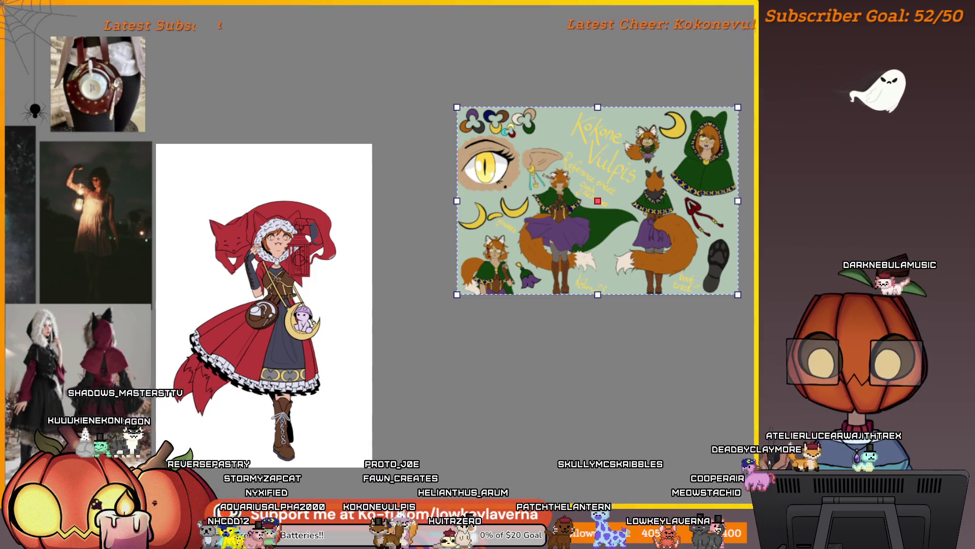
scroll(706, 294, "up", 2)
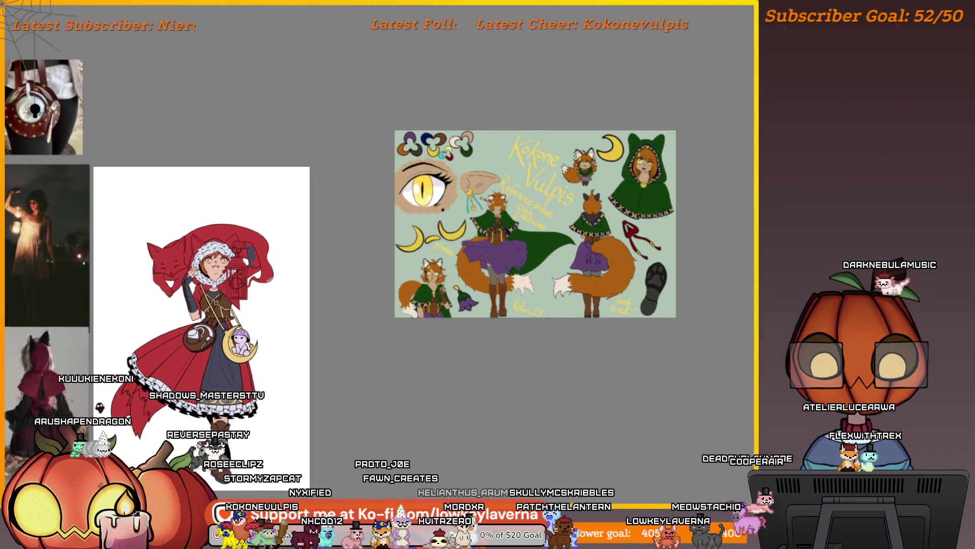
left_click_drag(581, 304, 527, 341)
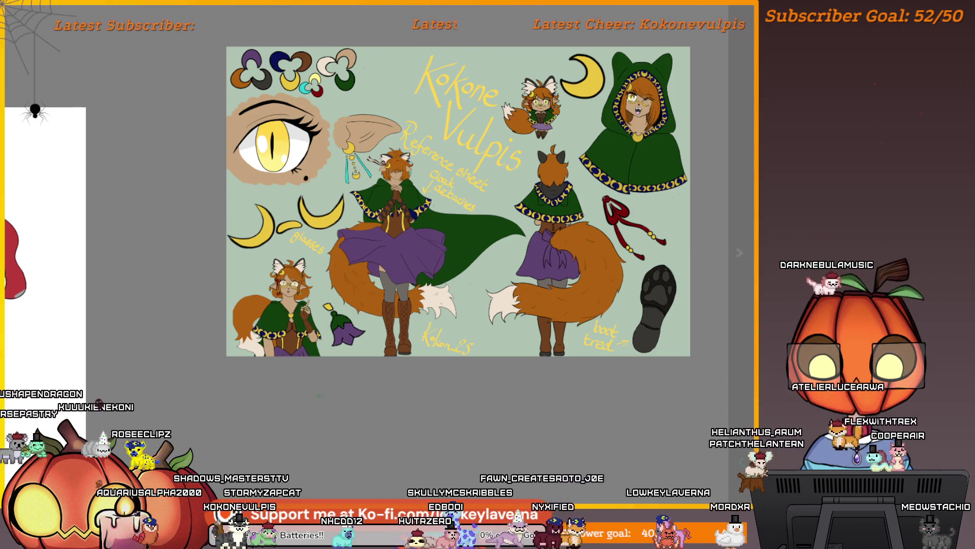
scroll(230, 191, "down", 2)
left_click_drag(175, 212, 398, 188)
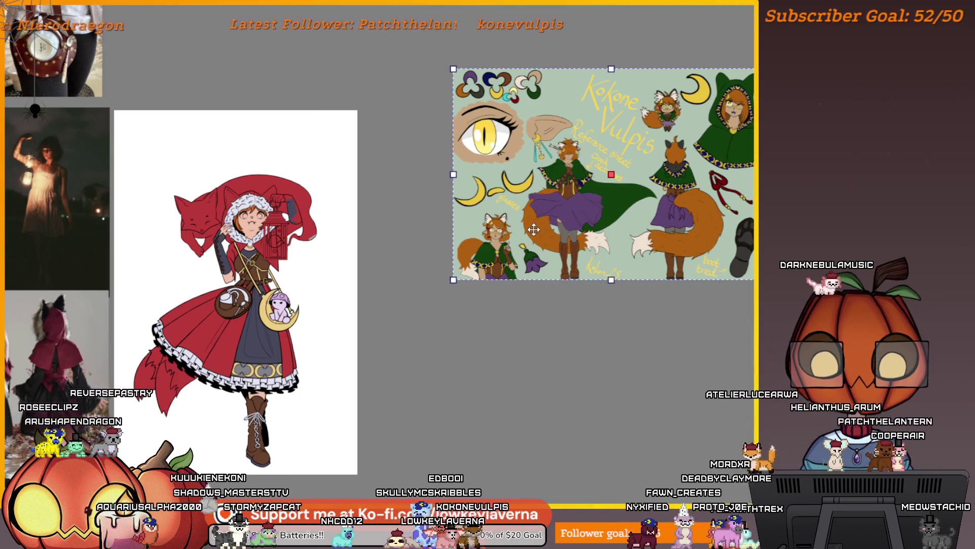
key("ctrl+v")
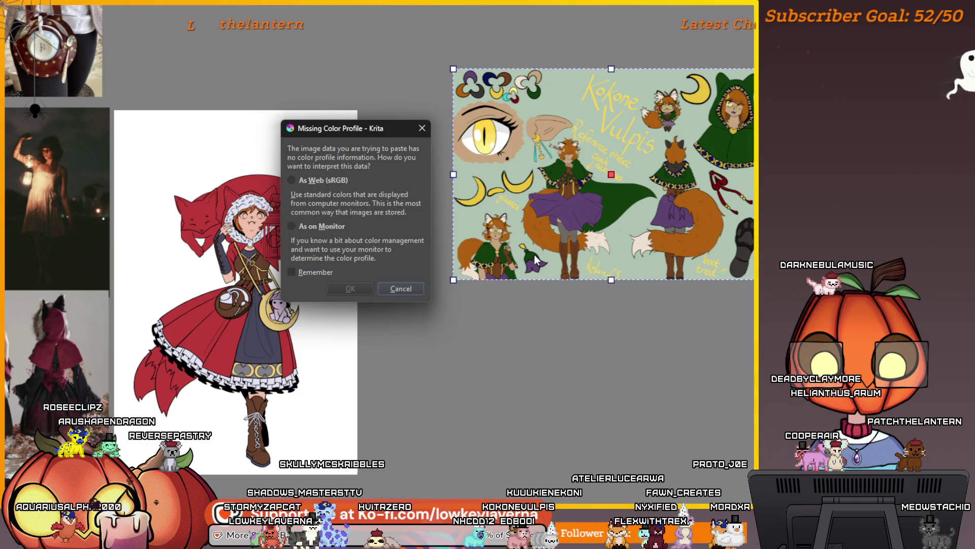
left_click(302, 225)
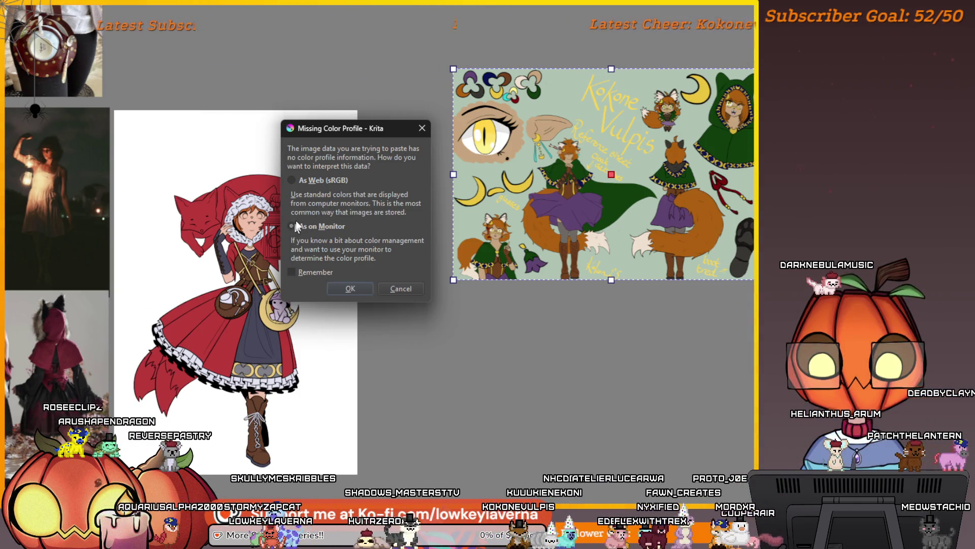
left_click(370, 287)
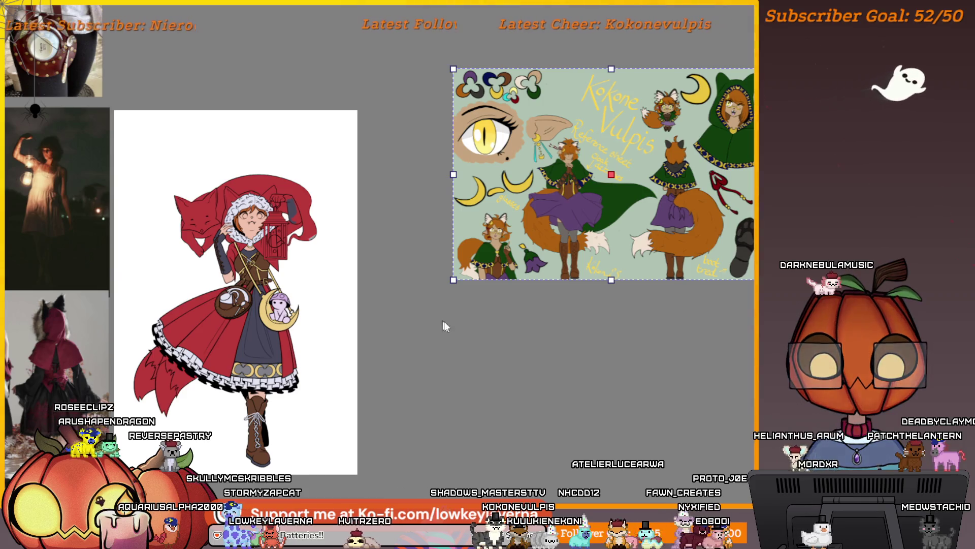
left_click(547, 303)
scroll(544, 262, "down", 5)
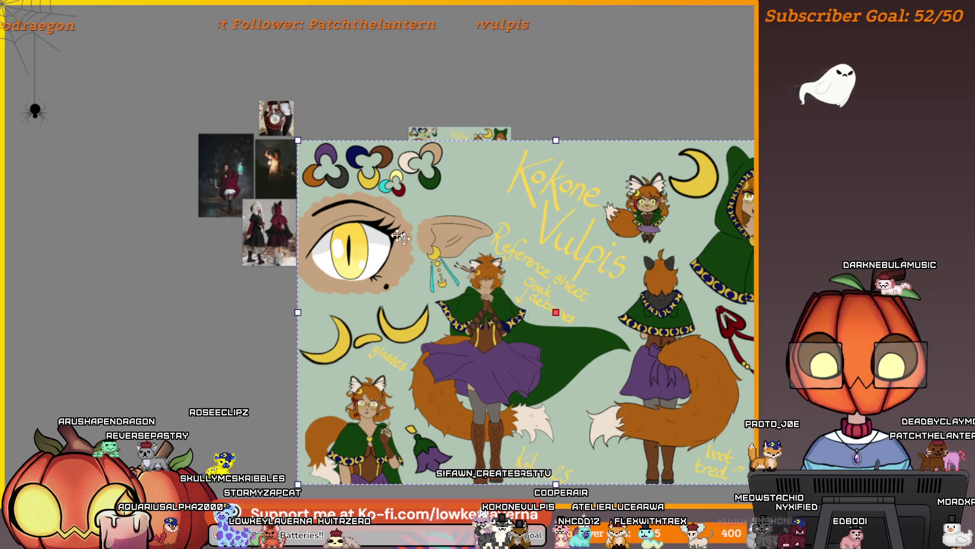
left_click(622, 333)
left_click(638, 335)
left_click(637, 335)
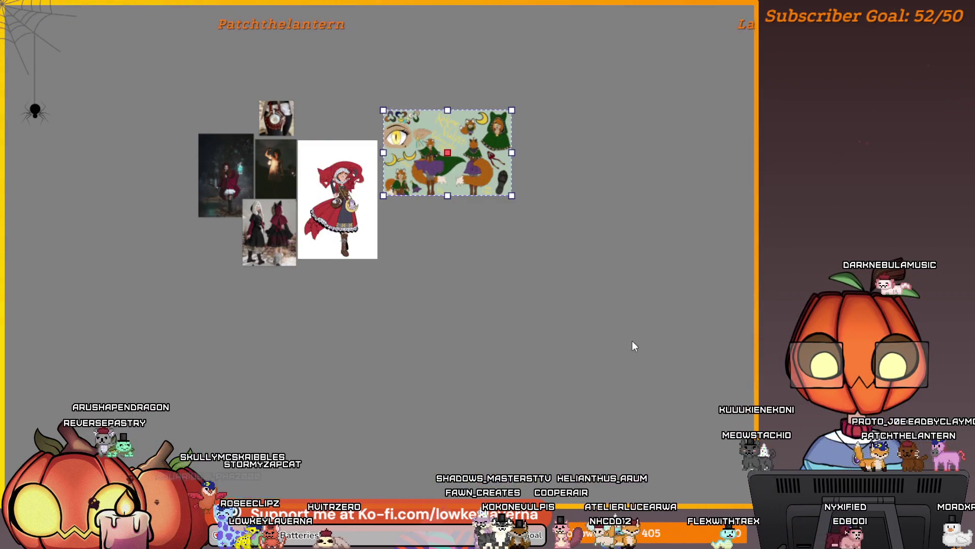
scroll(549, 305, "up", 4)
left_click_drag(555, 329, 564, 334)
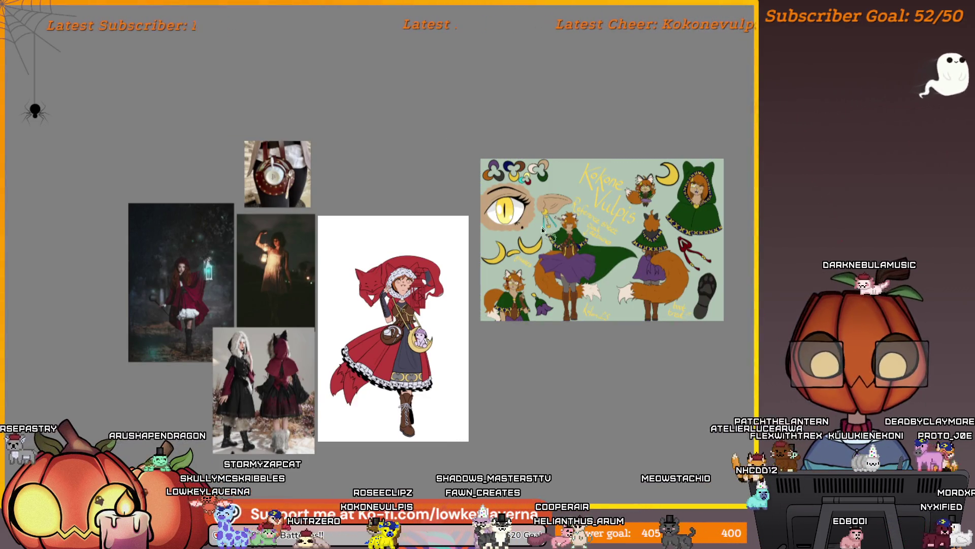
scroll(534, 265, "up", 3)
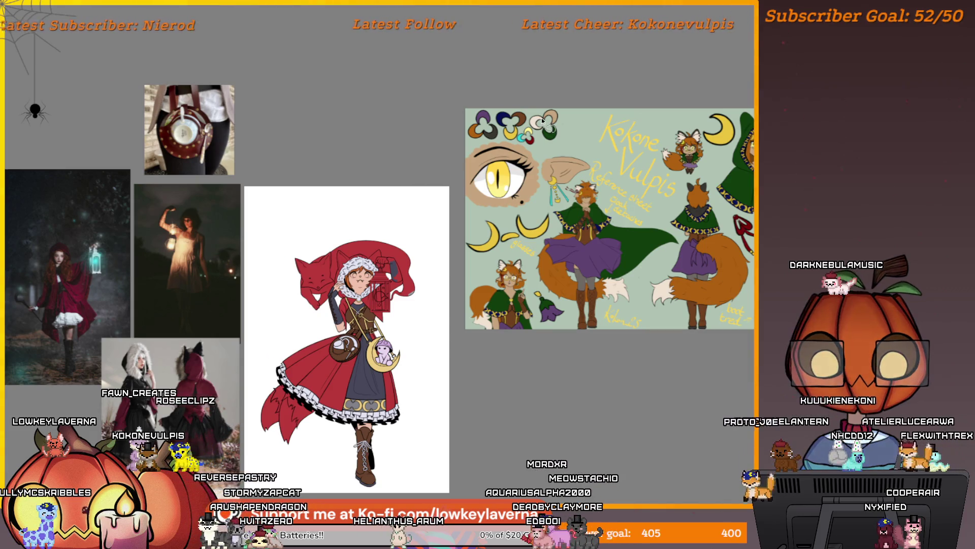
Fill the left and right irises with solid yellow
scroll(503, 179, "up", 5)
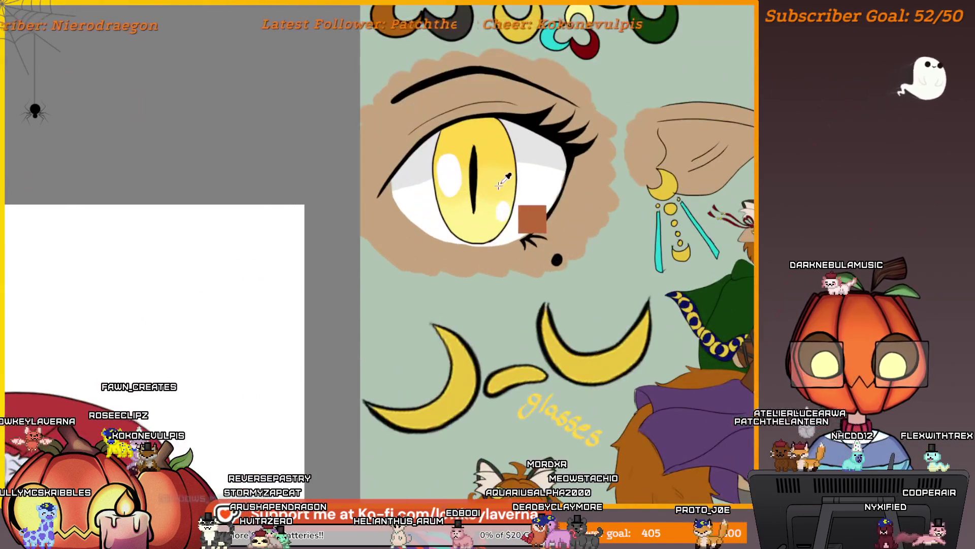
scroll(322, 285, "down", 5)
scroll(472, 228, "up", 4)
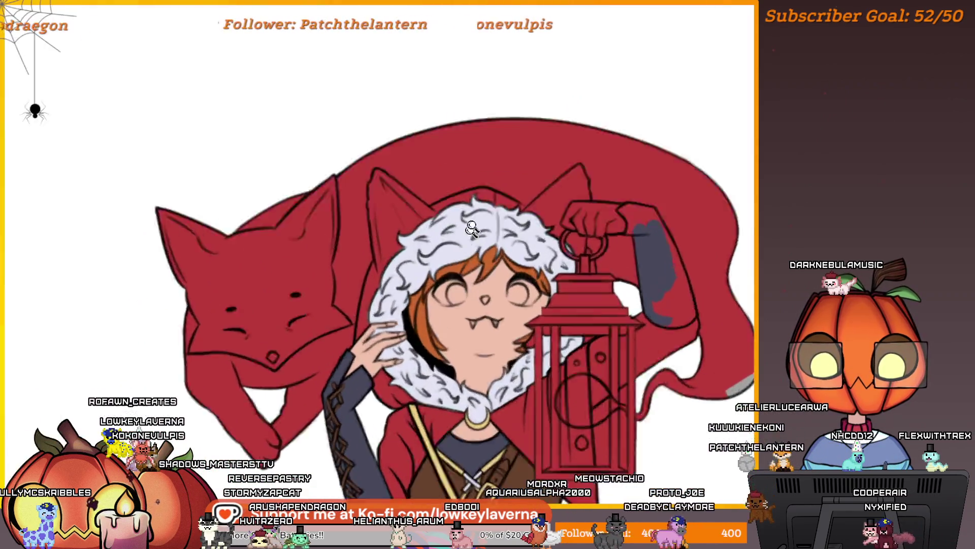
scroll(472, 228, "up", 3)
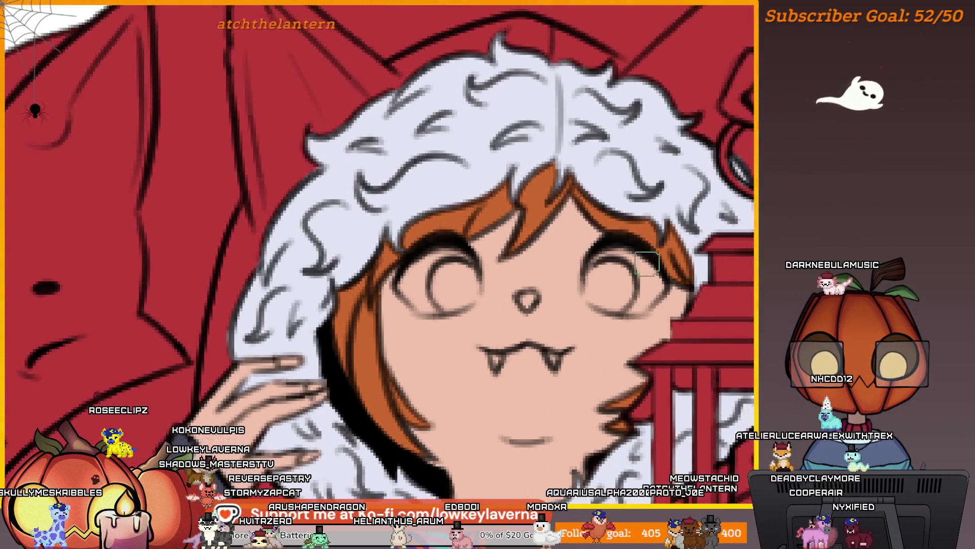
left_click(455, 281)
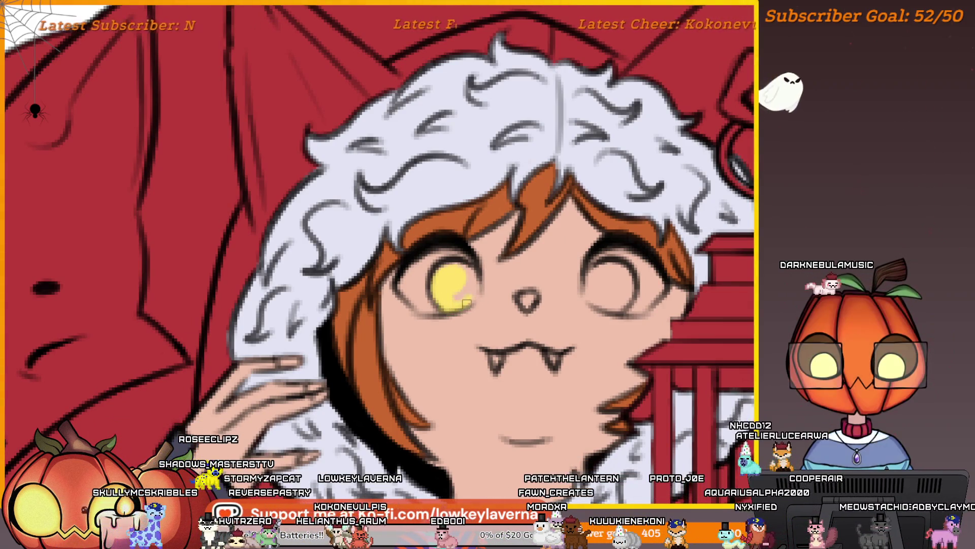
left_click_drag(466, 302, 453, 285)
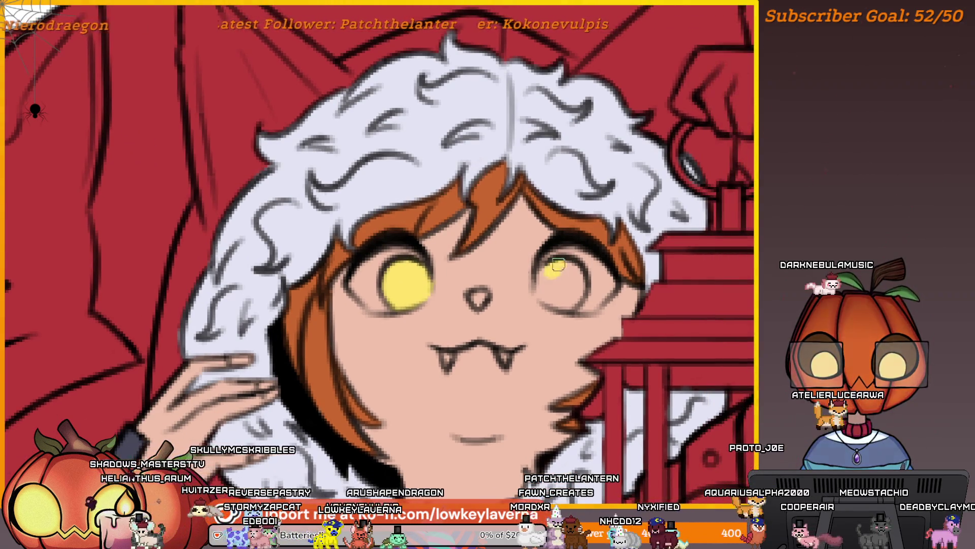
mouse_move(551, 295)
left_mouse_down()
mouse_move(563, 280)
mouse_move(573, 286)
left_mouse_up()
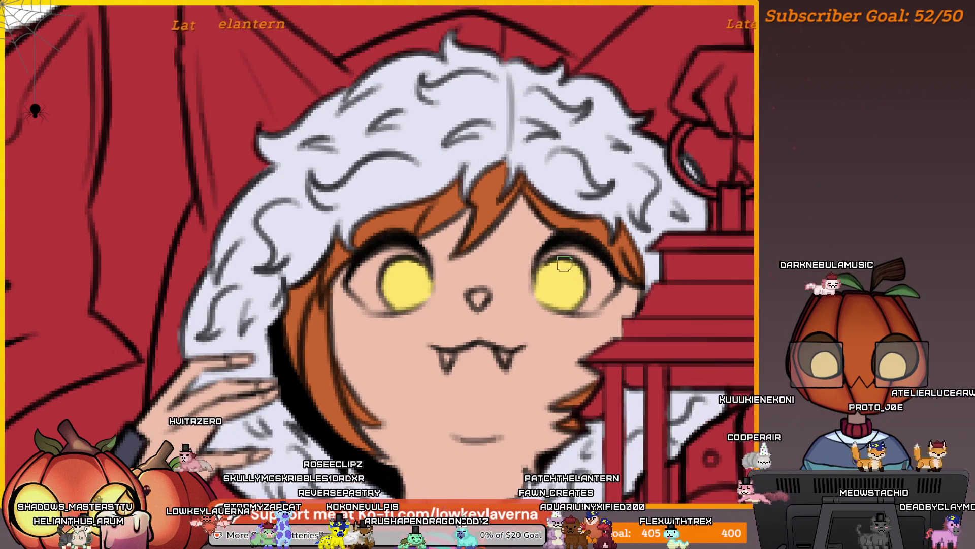
Paint the left eye-white white and recentre the face in the view
key("ctrl+0")
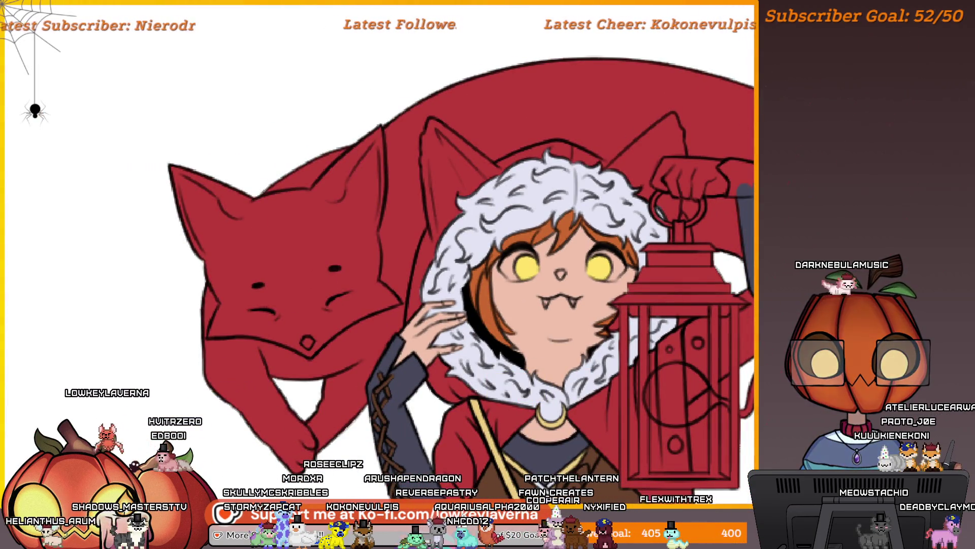
scroll(562, 141, "up", 5)
left_click_drag(556, 217, 584, 263)
mouse_move(523, 270)
left_mouse_down()
mouse_move(528, 356)
mouse_move(497, 349)
mouse_move(532, 269)
mouse_move(478, 350)
left_mouse_up()
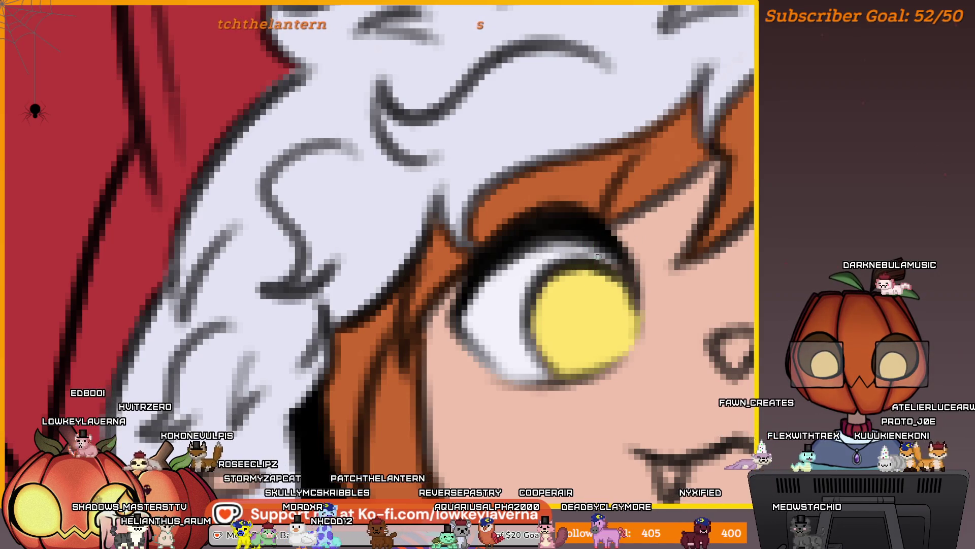
scroll(549, 256, "down", 2)
scroll(549, 310, "up", 2)
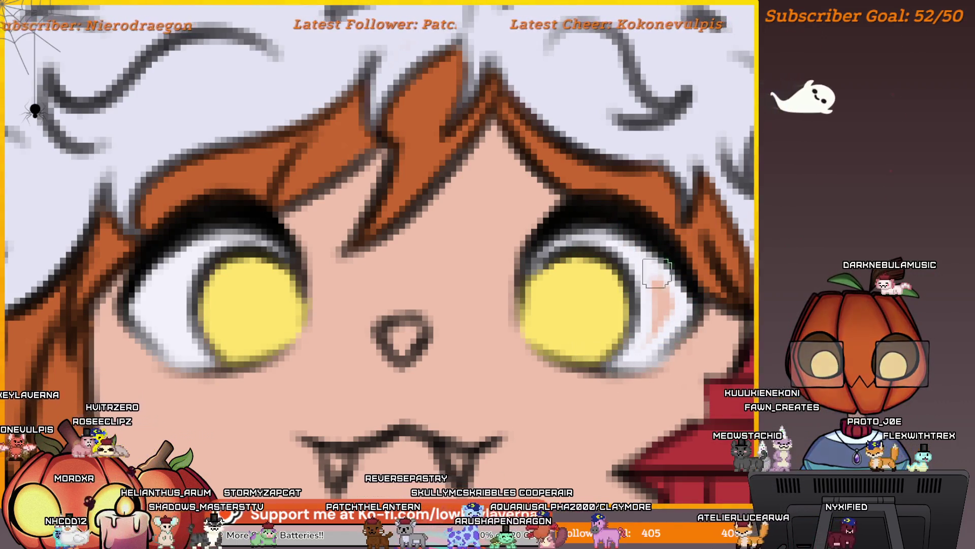
scroll(661, 285, "down", 4)
left_click_drag(612, 276, 646, 276)
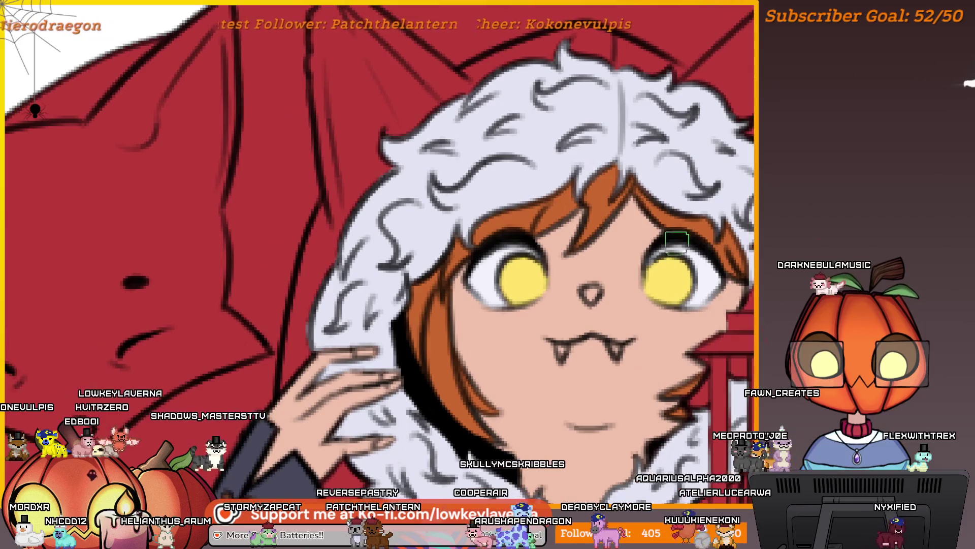
left_click_drag(680, 236, 640, 239)
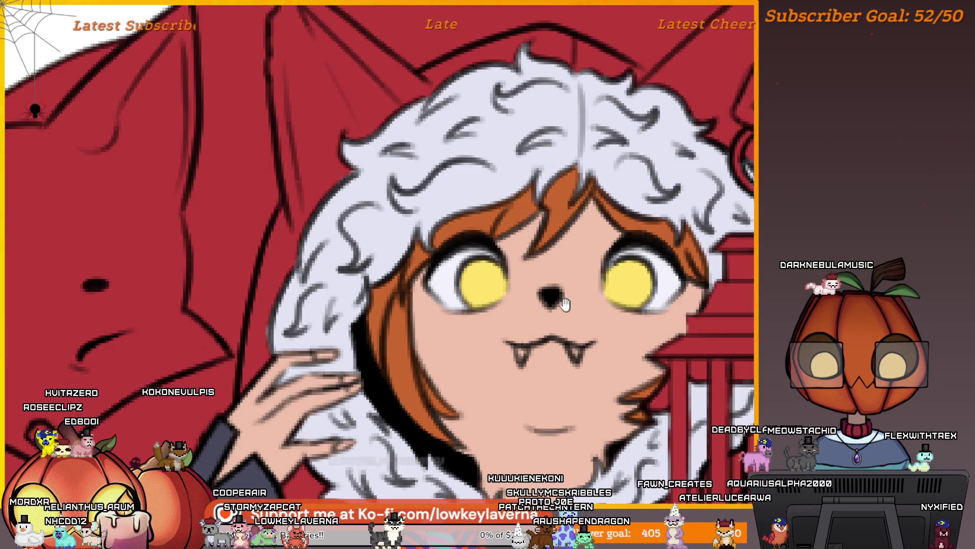
left_click_drag(565, 304, 550, 291)
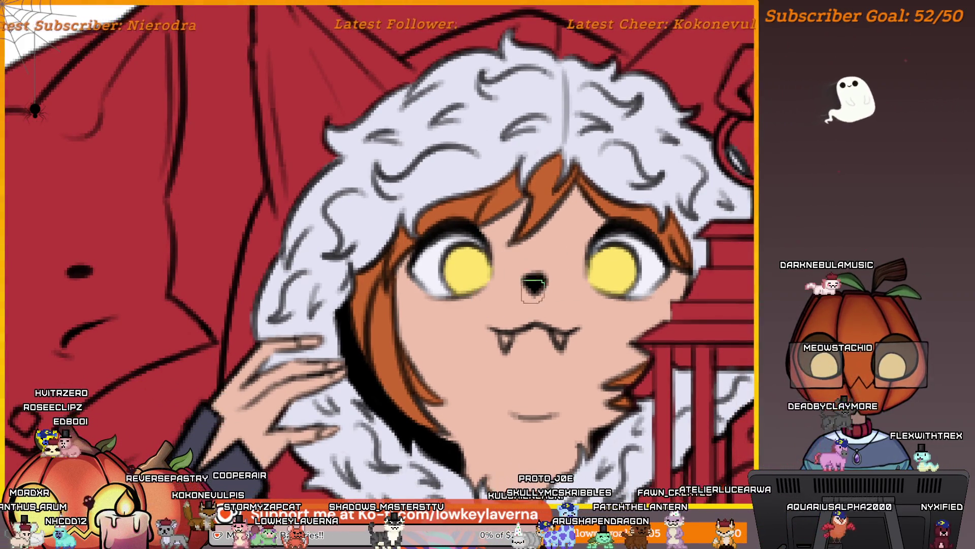
scroll(503, 337, "up", 2)
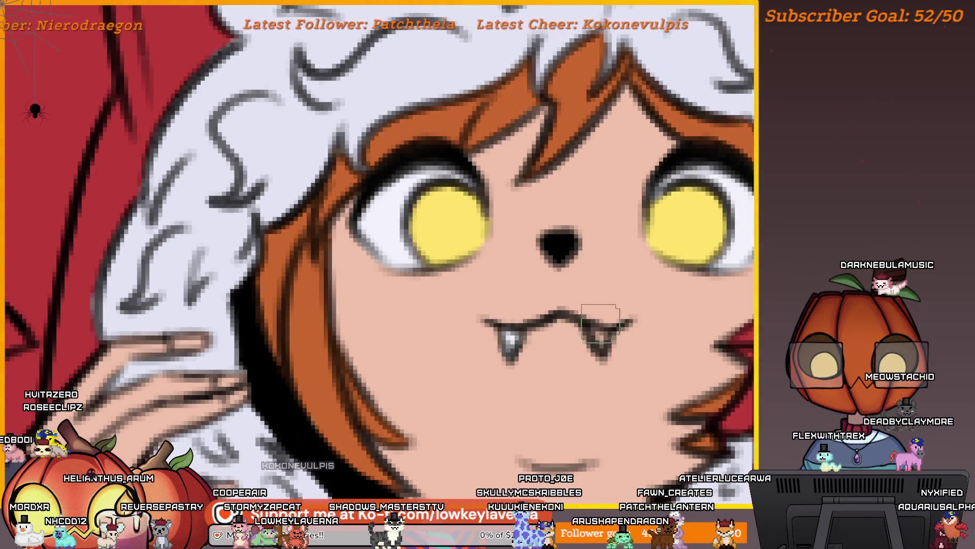
scroll(602, 333, "down", 5)
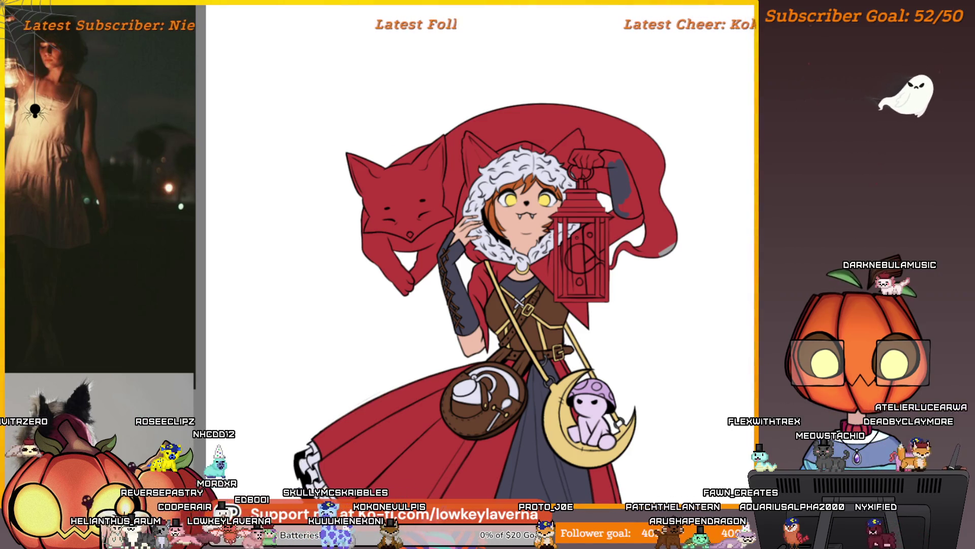
Brush lavender shading under the mouth across the chin, darken it, and zoom out to check
scroll(510, 219, "up", 5)
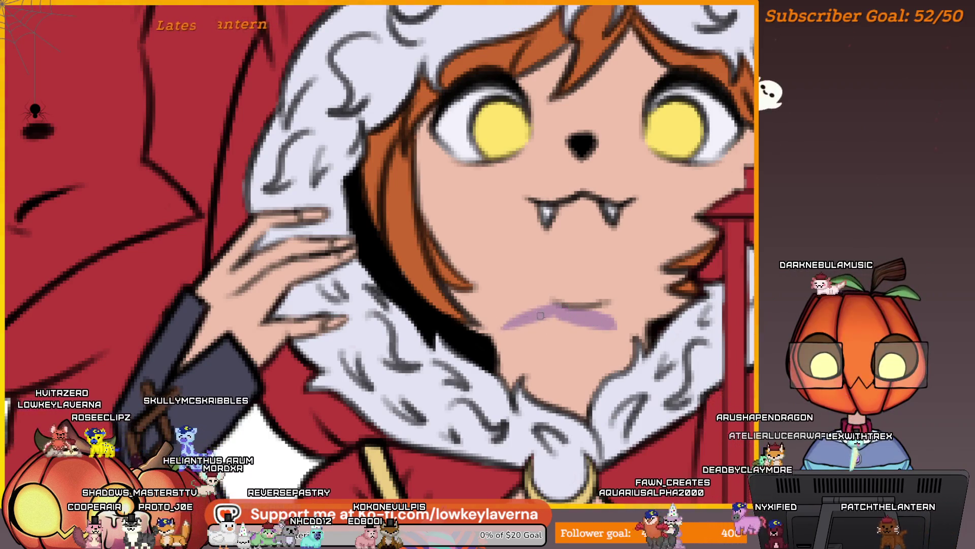
left_click_drag(541, 315, 647, 336)
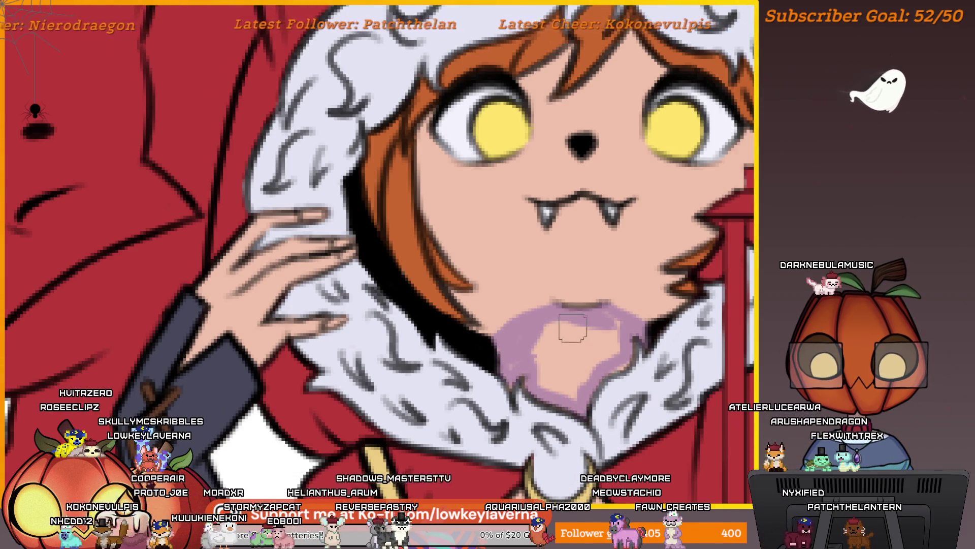
scroll(569, 320, "down", 3)
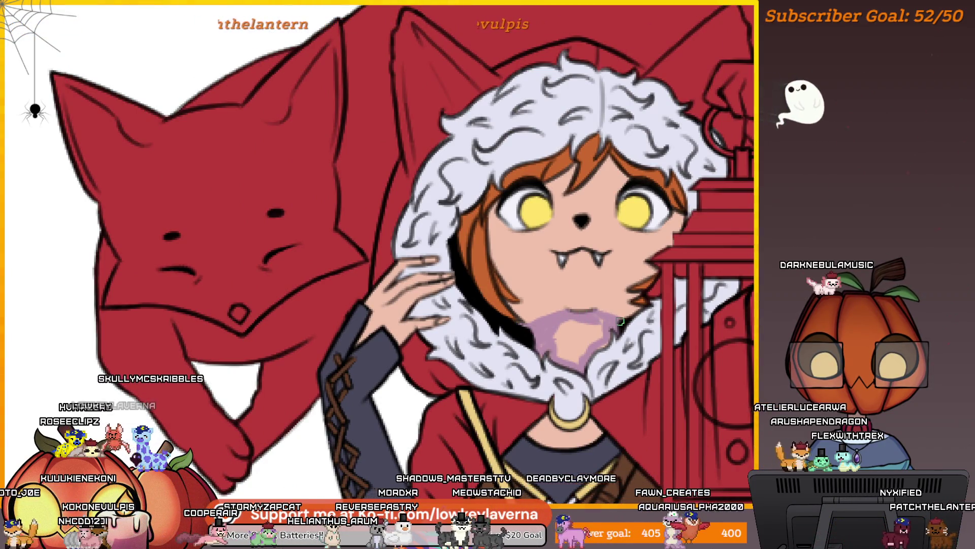
left_click_drag(603, 323, 563, 330)
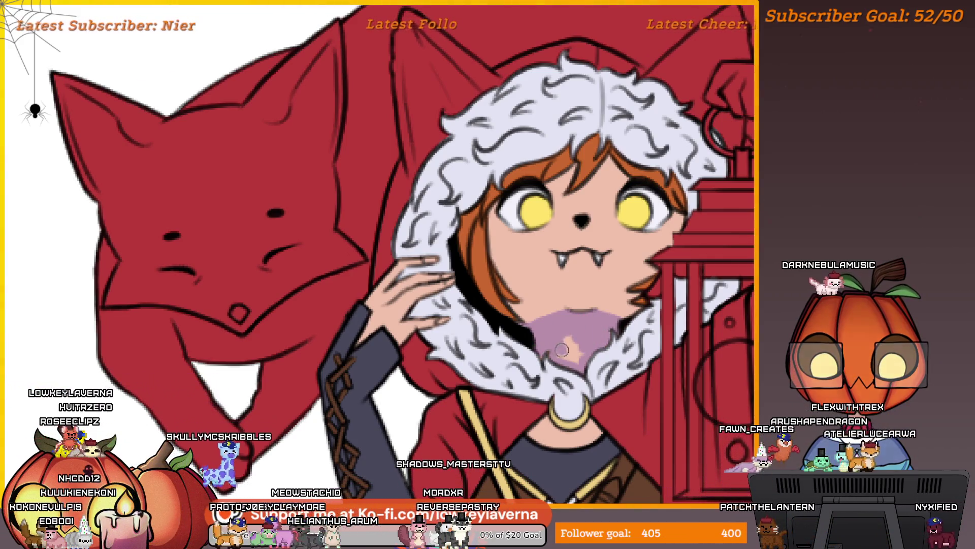
scroll(617, 305, "down", 2)
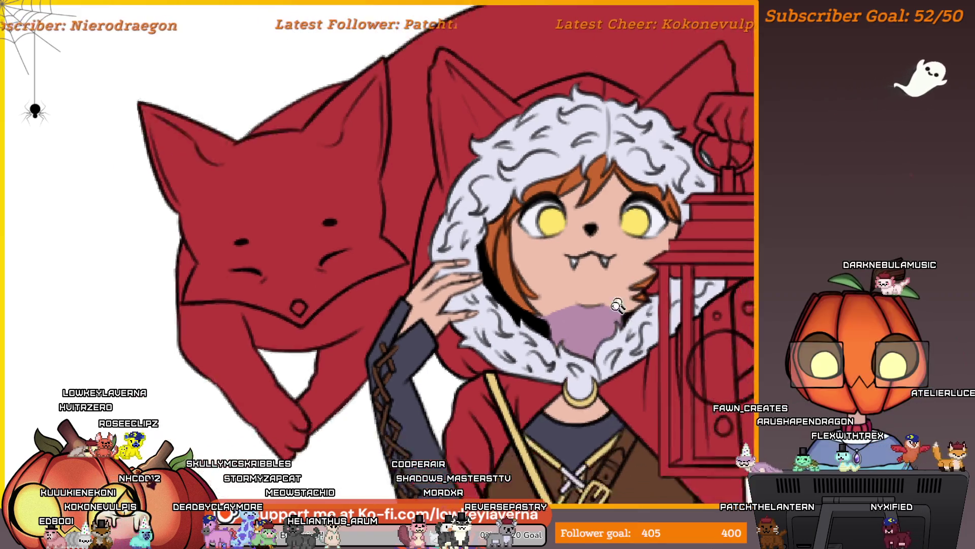
scroll(617, 305, "down", 3)
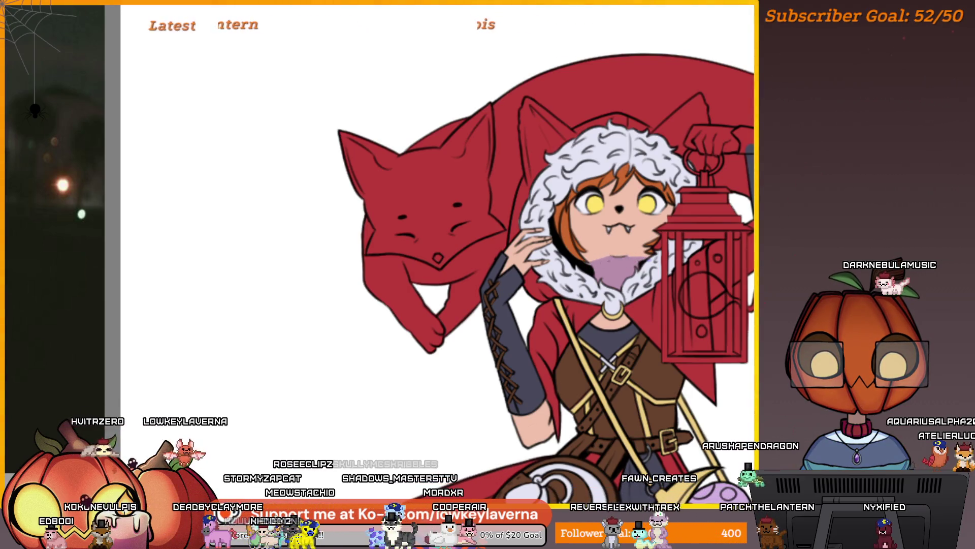
scroll(661, 243, "down", 4)
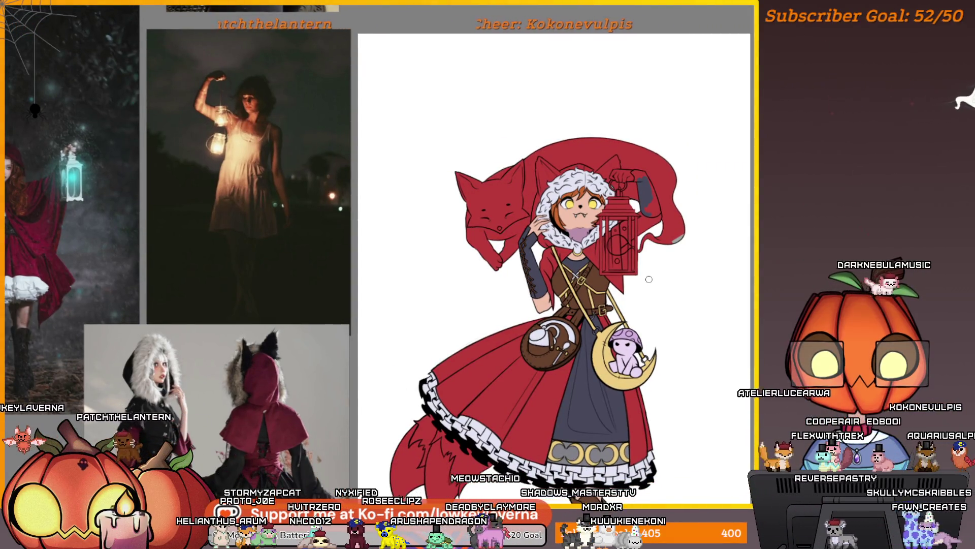
scroll(605, 203, "up", 4)
left_click_drag(606, 203, 609, 217)
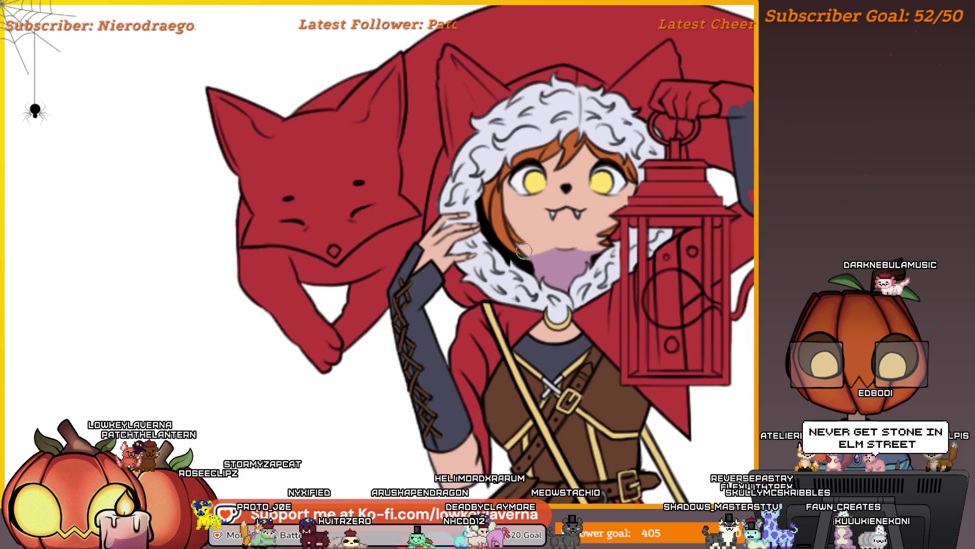
scroll(649, 218, "down", 5)
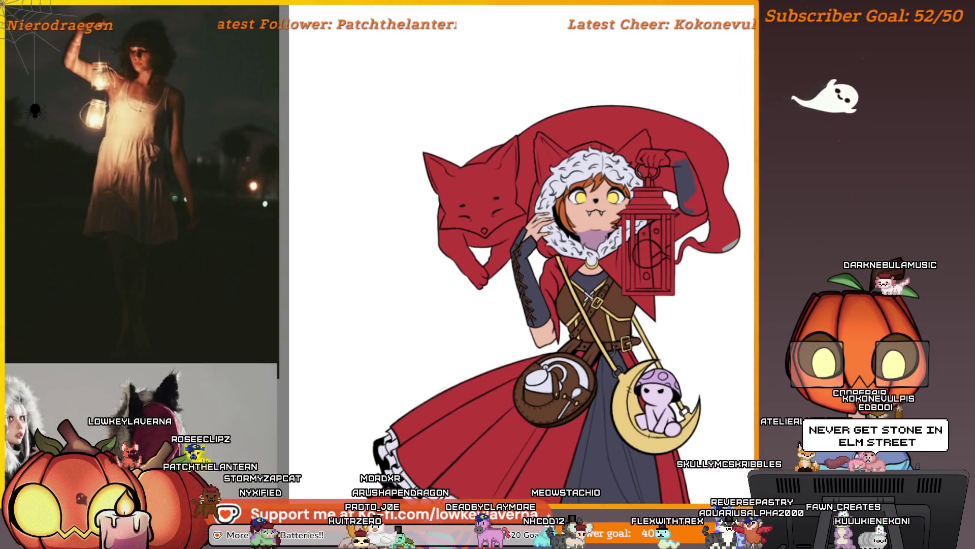
scroll(655, 241, "down", 4)
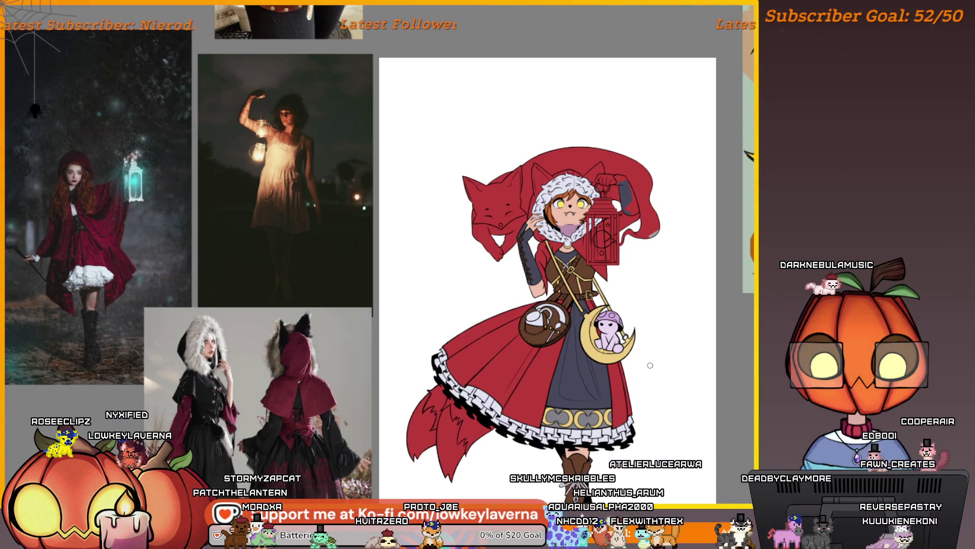
scroll(656, 315, "up", 5)
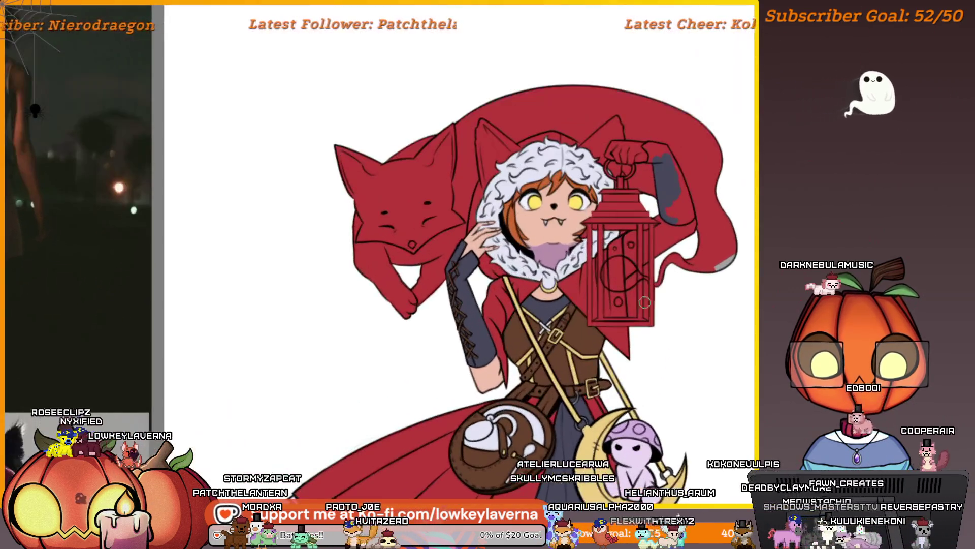
left_click_drag(639, 341, 635, 346)
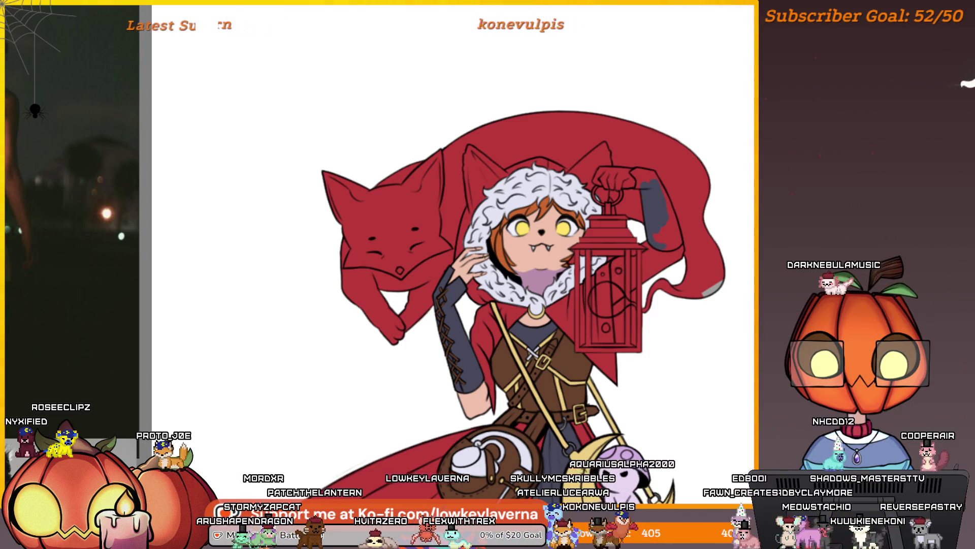
scroll(646, 300, "down", 3)
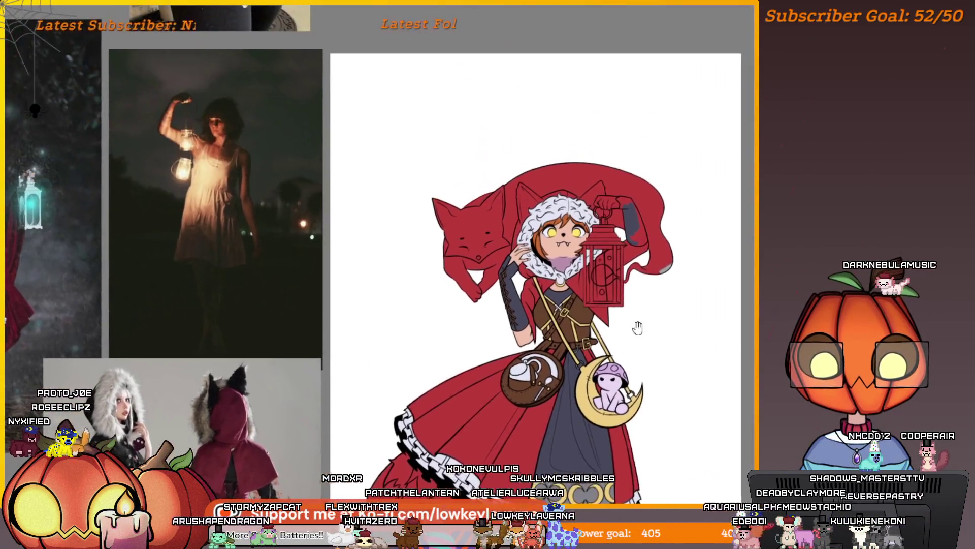
scroll(634, 260, "up", 5)
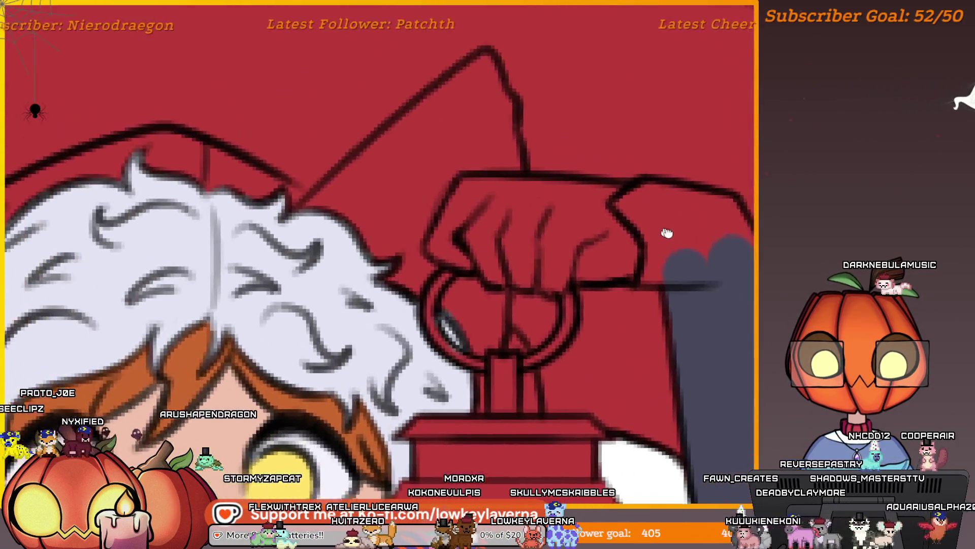
left_click_drag(667, 232, 676, 236)
Cover the red on the lantern-holding fist and finger with skin tone
left_click_drag(538, 228, 564, 276)
left_click_drag(625, 270, 541, 261)
mouse_move(643, 242)
left_mouse_down()
mouse_move(637, 270)
mouse_move(663, 311)
mouse_move(656, 325)
left_mouse_up()
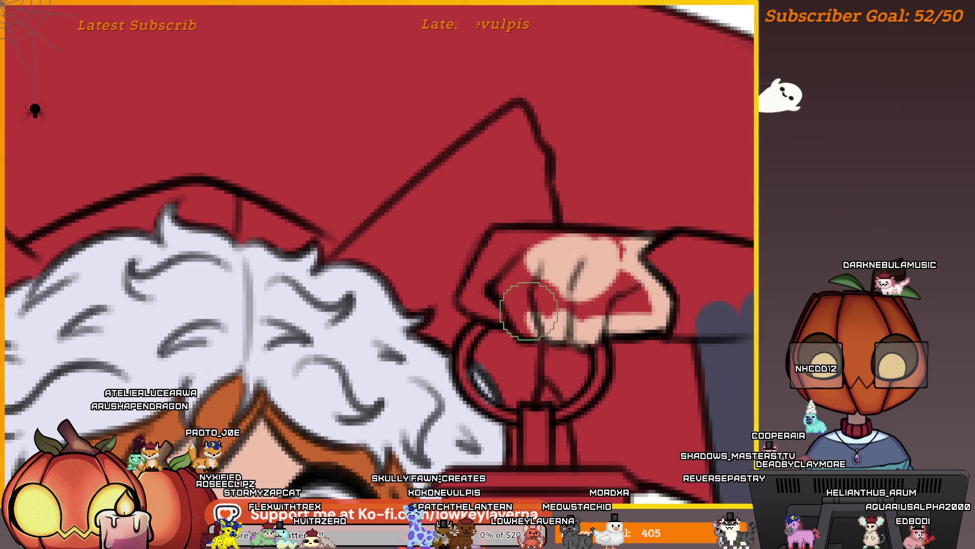
left_click_drag(533, 329, 503, 304)
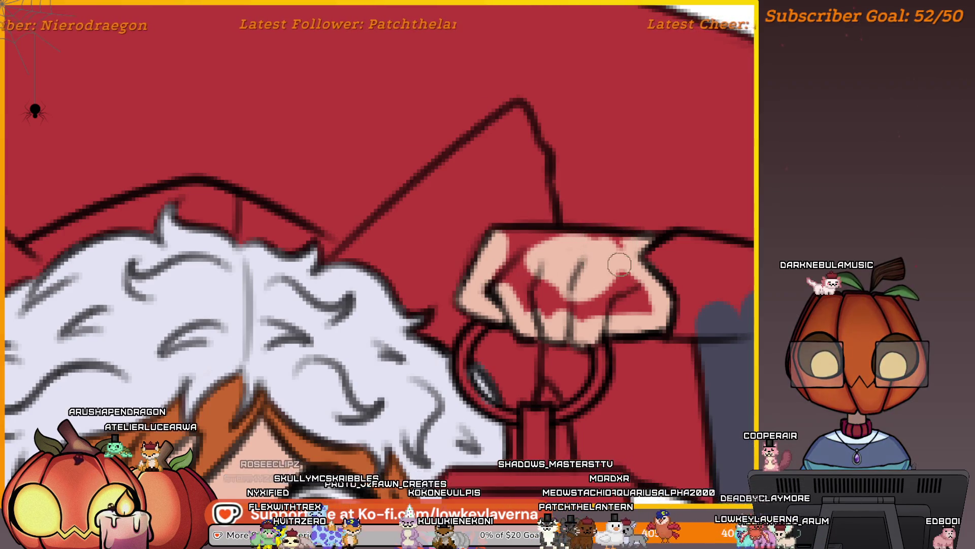
mouse_move(597, 242)
left_mouse_down()
mouse_move(529, 236)
mouse_move(500, 277)
mouse_move(508, 303)
mouse_move(566, 323)
left_mouse_up()
Paint dark grey over the red patches on the sleeve, then fit the illustration to the window
left_click_drag(660, 269, 546, 291)
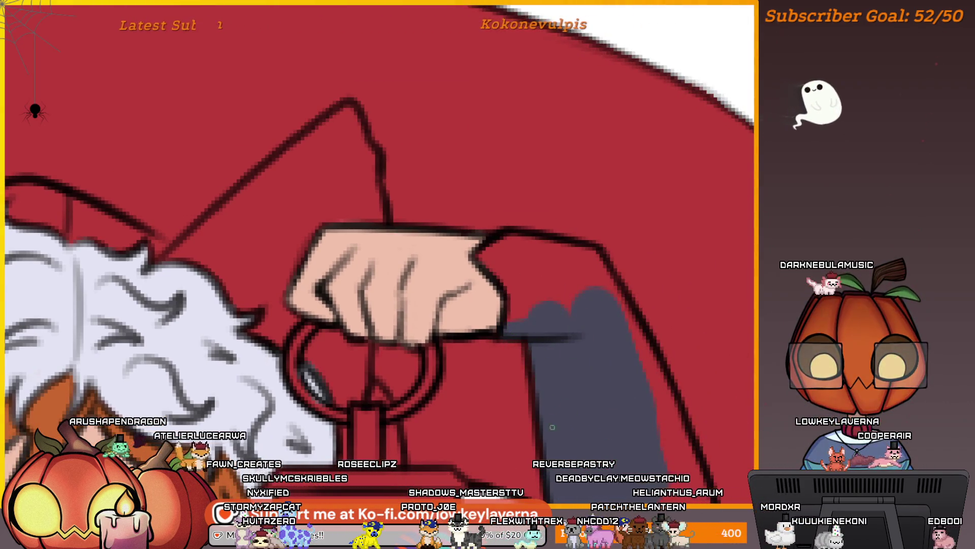
mouse_move(519, 323)
left_mouse_down()
mouse_move(508, 272)
mouse_move(485, 252)
left_mouse_up()
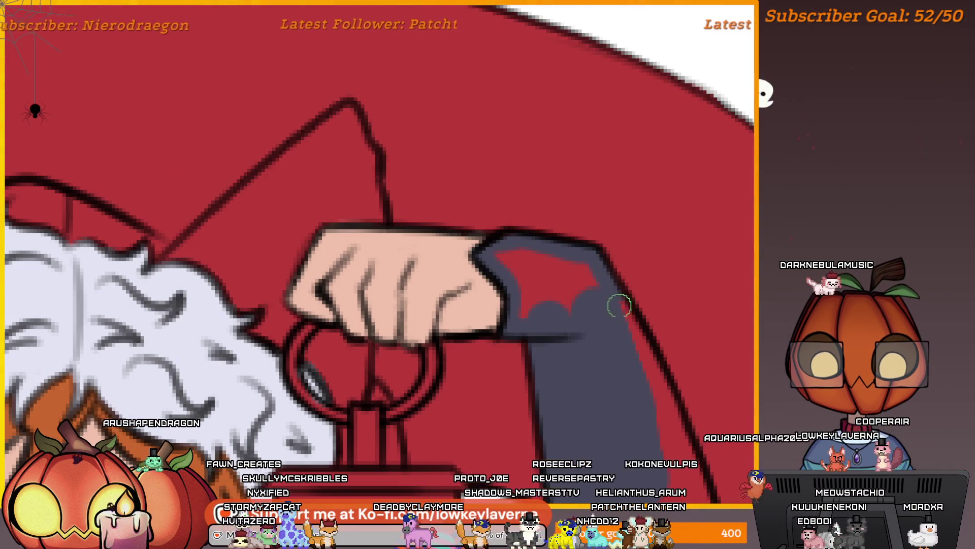
scroll(589, 272, "down", 2)
mouse_move(564, 285)
left_mouse_down()
mouse_move(550, 271)
mouse_move(558, 208)
left_mouse_up()
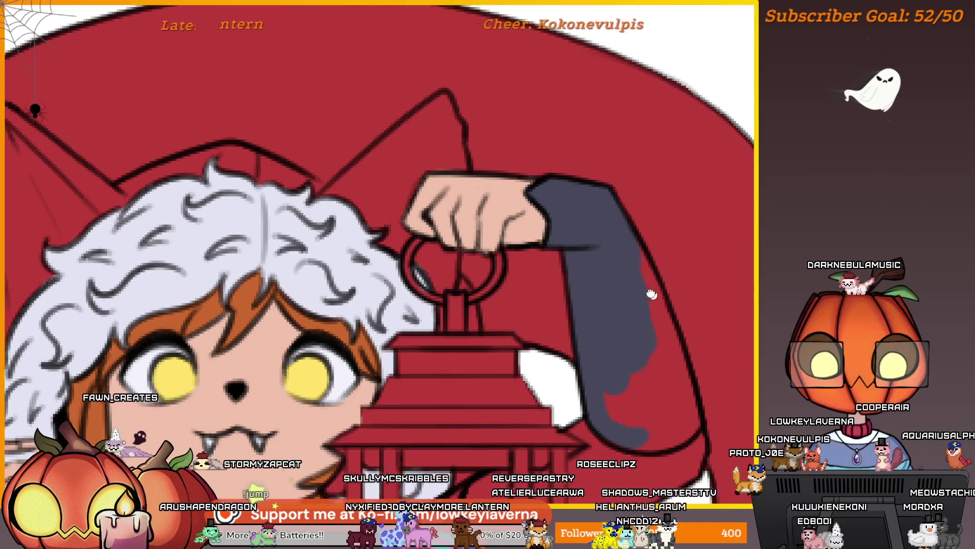
left_click_drag(546, 242, 494, 190)
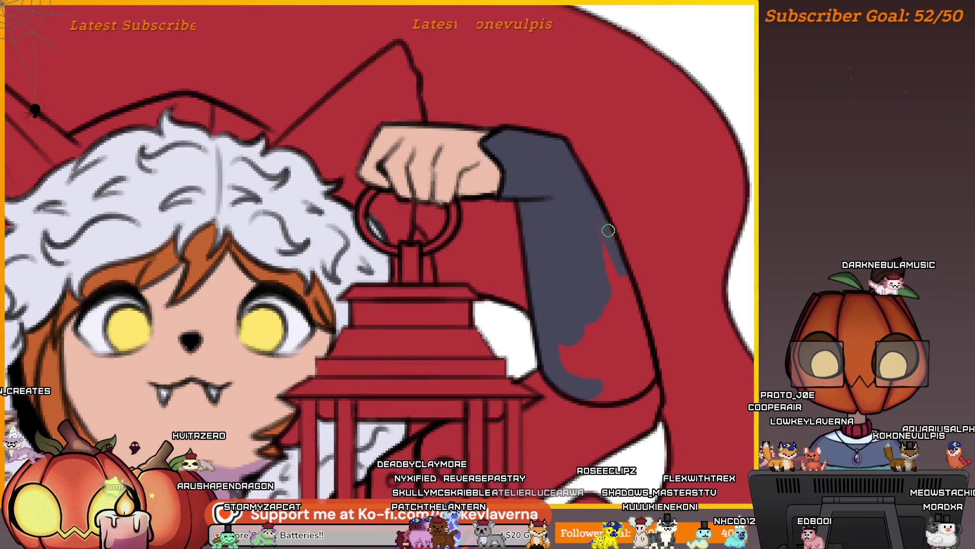
mouse_move(609, 230)
left_mouse_down()
mouse_move(647, 338)
mouse_move(558, 355)
mouse_move(553, 334)
left_mouse_up()
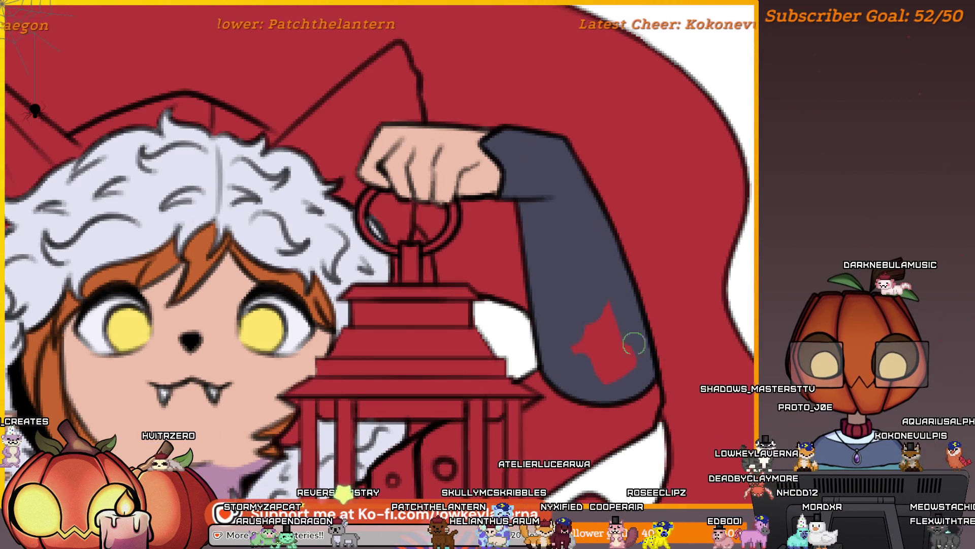
left_click_drag(608, 289, 583, 324)
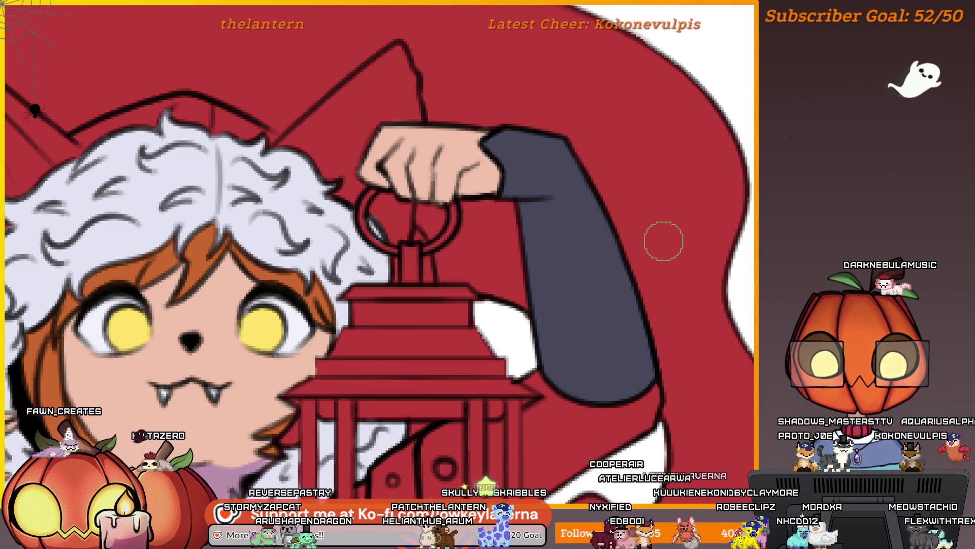
key("ctrl+0")
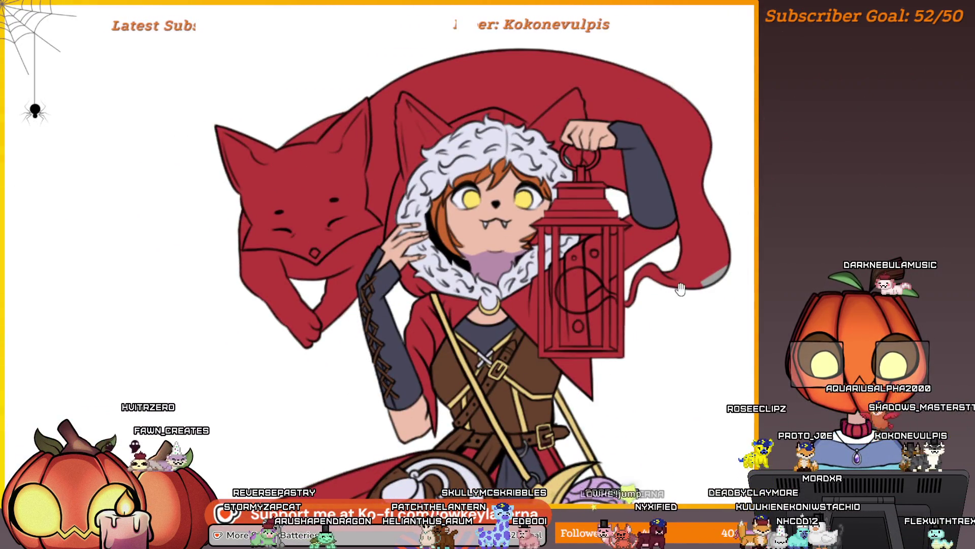
Shift the illustration down and zoom out toward the cape hem
left_click_drag(681, 288, 684, 311)
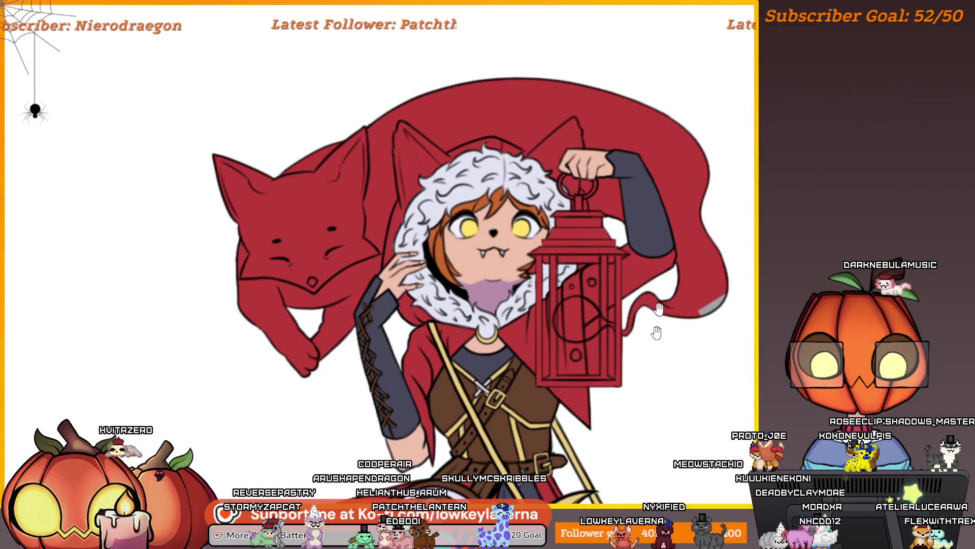
scroll(657, 331, "down", 3)
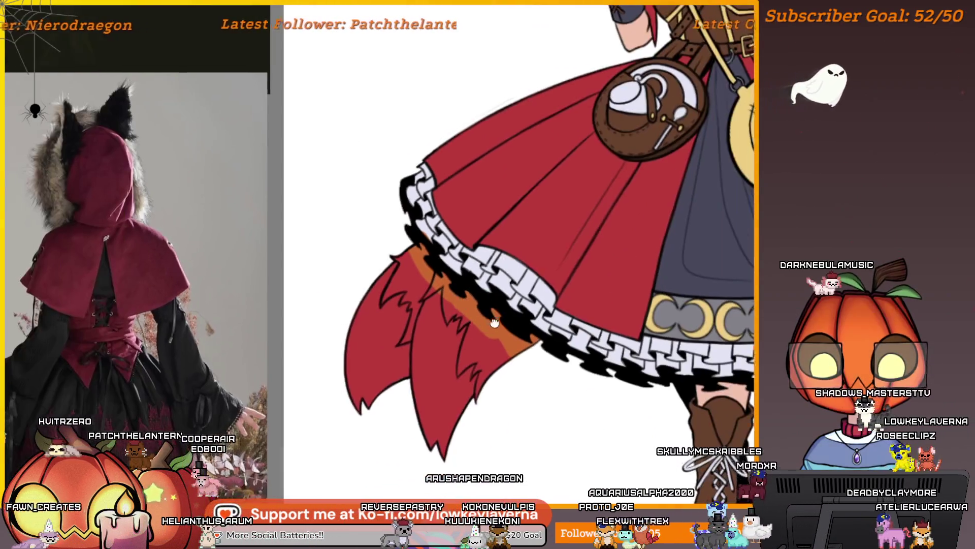
Undo the previous stroke and brush orange over the red fox tail below the cape
key("ctrl+z")
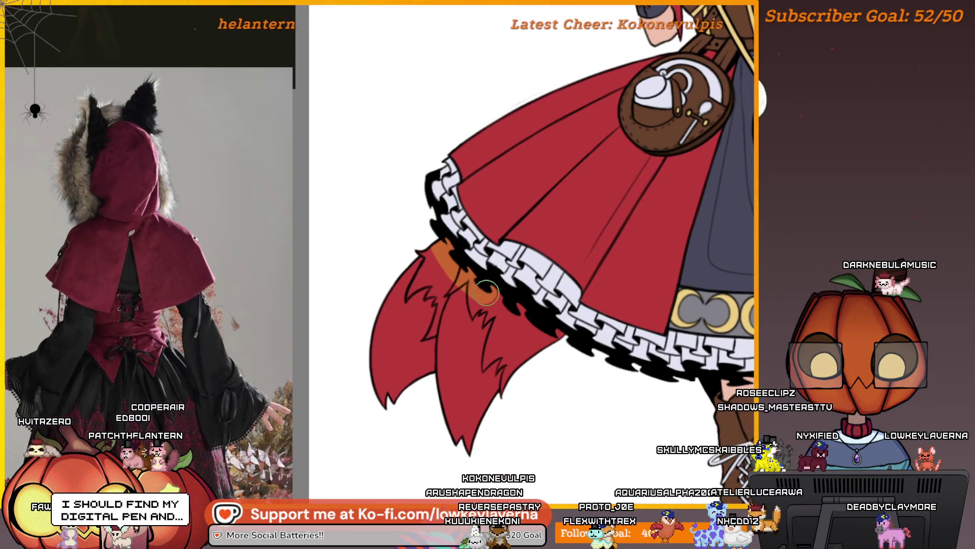
left_click_drag(486, 293, 540, 328)
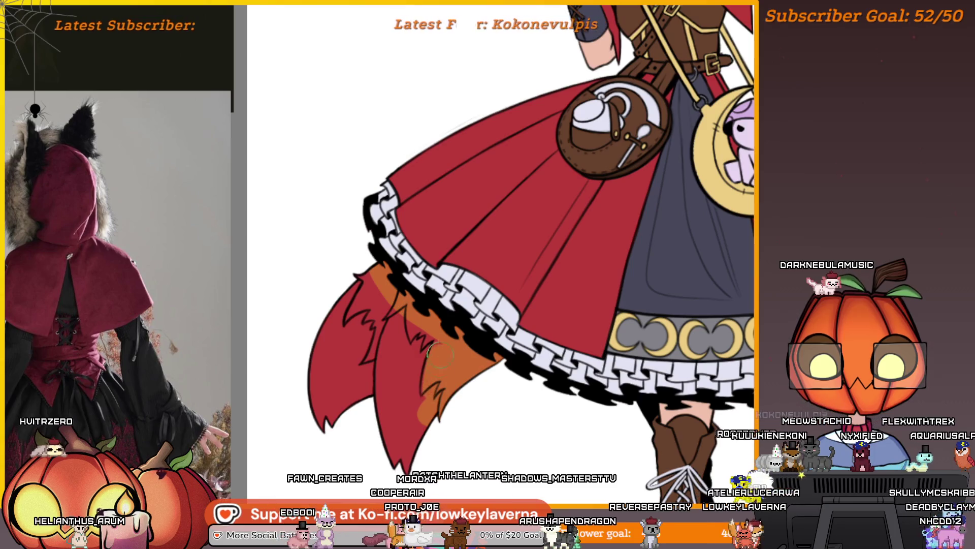
left_click_drag(368, 327, 334, 336)
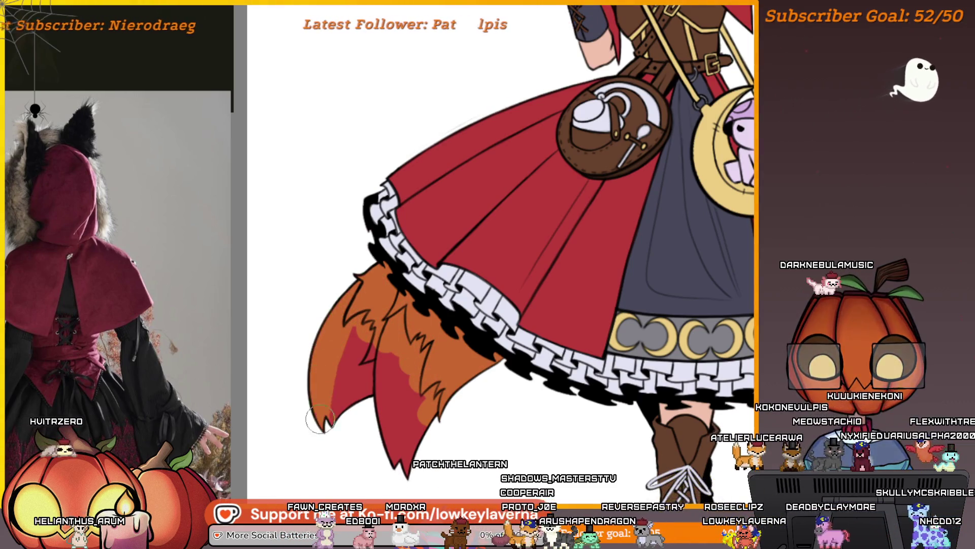
left_click_drag(320, 419, 364, 395)
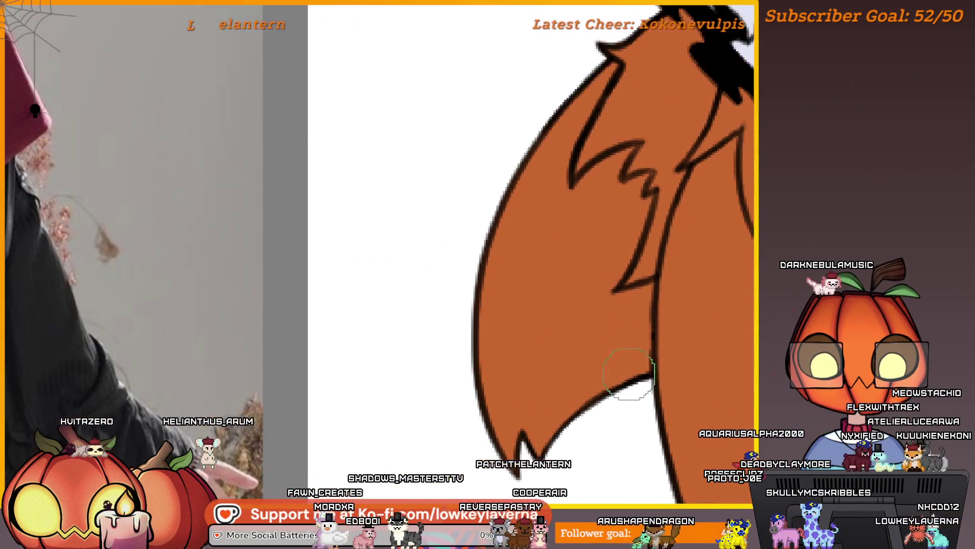
Paint a pale lavender tail tip and a long white highlight along the tail line, touching up the claw in orange
mouse_move(671, 374)
left_mouse_down()
mouse_move(508, 460)
mouse_move(563, 414)
left_mouse_up()
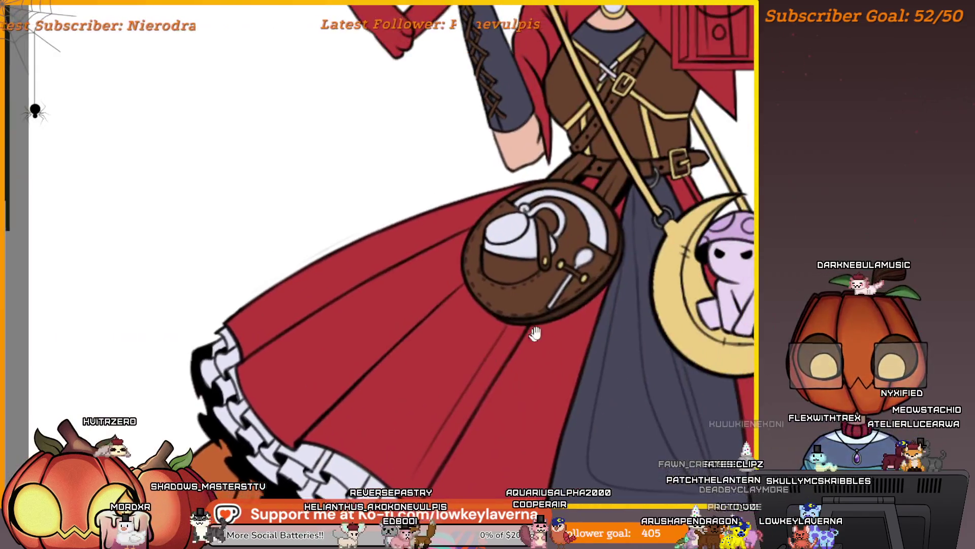
left_click_drag(536, 333, 527, 323)
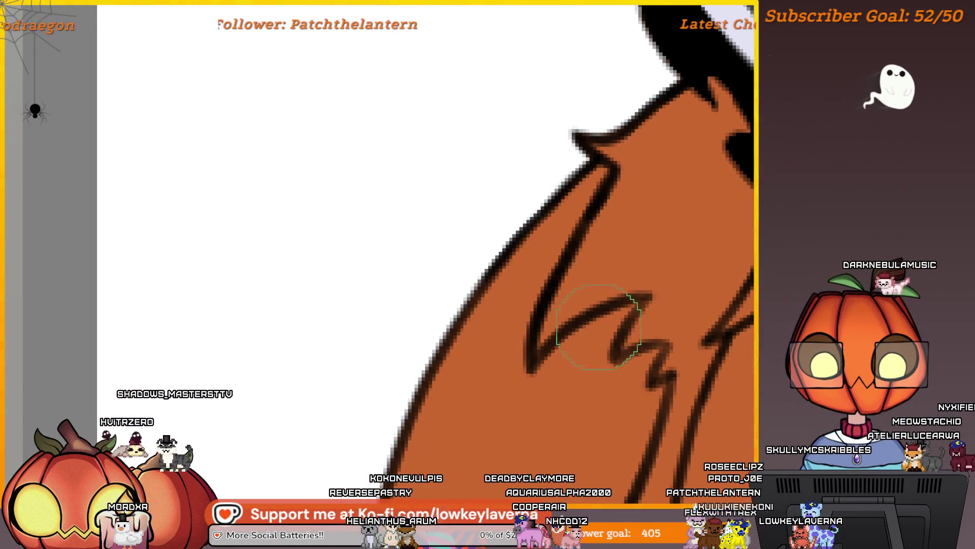
left_click_drag(599, 323, 613, 316)
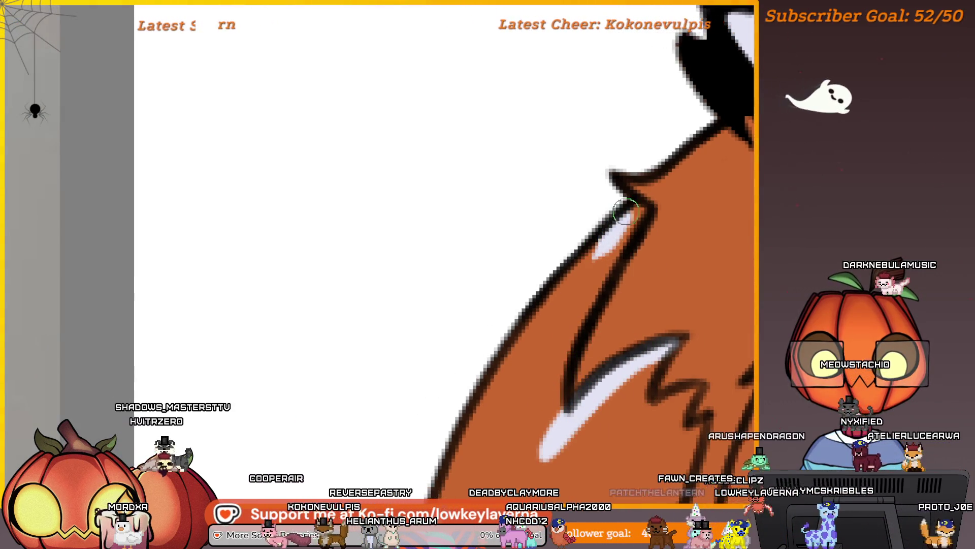
left_click_drag(628, 226, 575, 350)
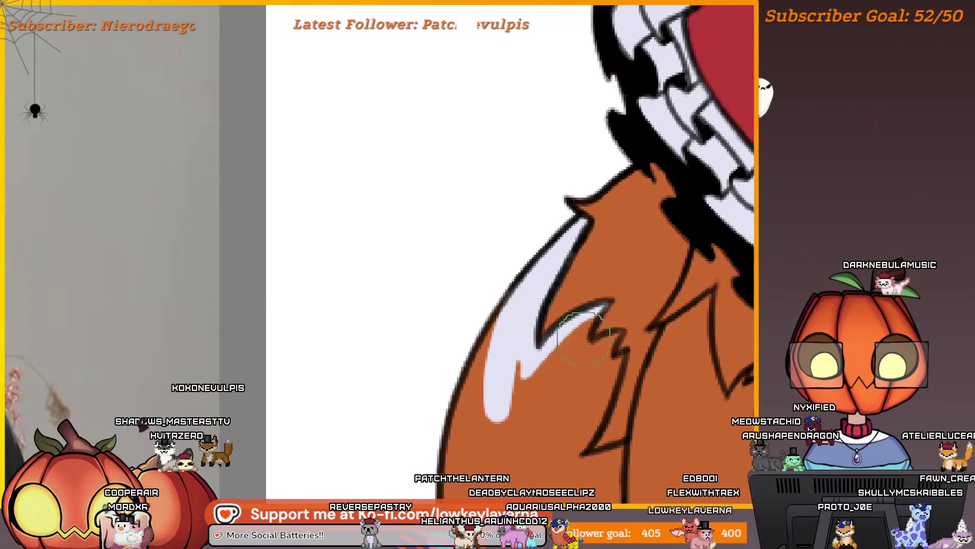
left_click(591, 315)
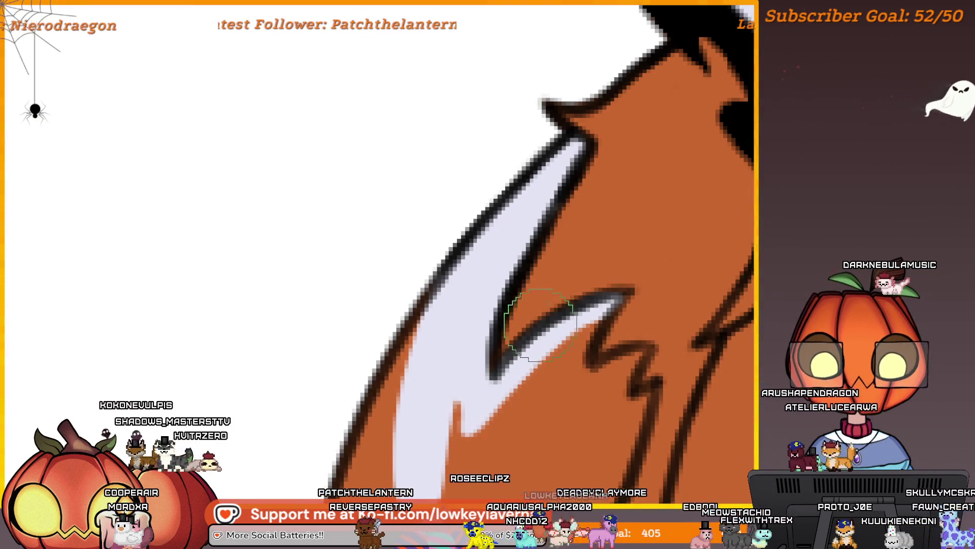
left_click_drag(560, 297, 564, 313)
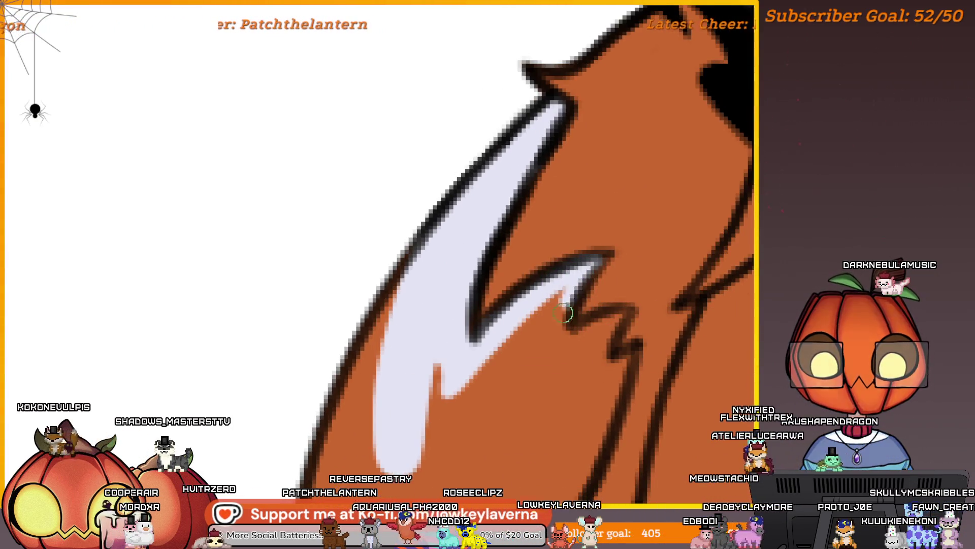
mouse_move(558, 348)
left_mouse_down()
mouse_move(574, 330)
mouse_move(619, 325)
mouse_move(610, 384)
left_mouse_up()
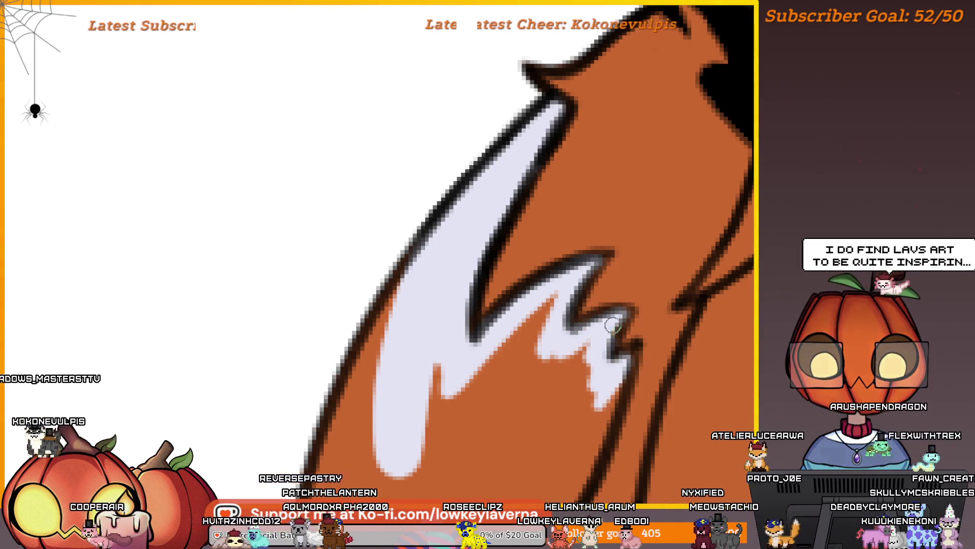
Zoom in on the claw mark and add a white streak along its lower edge
key("ctrl+minus")
key("ctrl+plus")
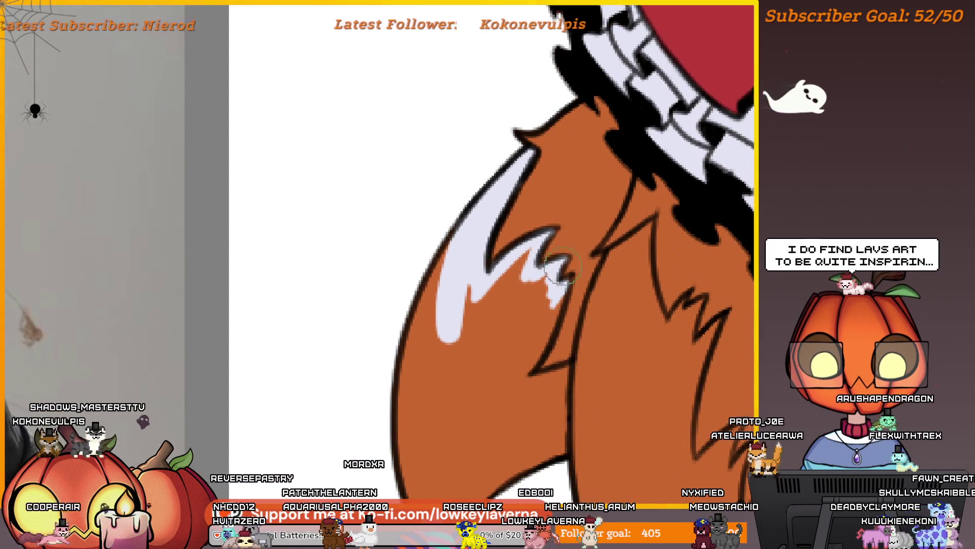
key("ctrl+plus")
scroll(578, 338, "down", 1)
scroll(595, 249, "up", 1)
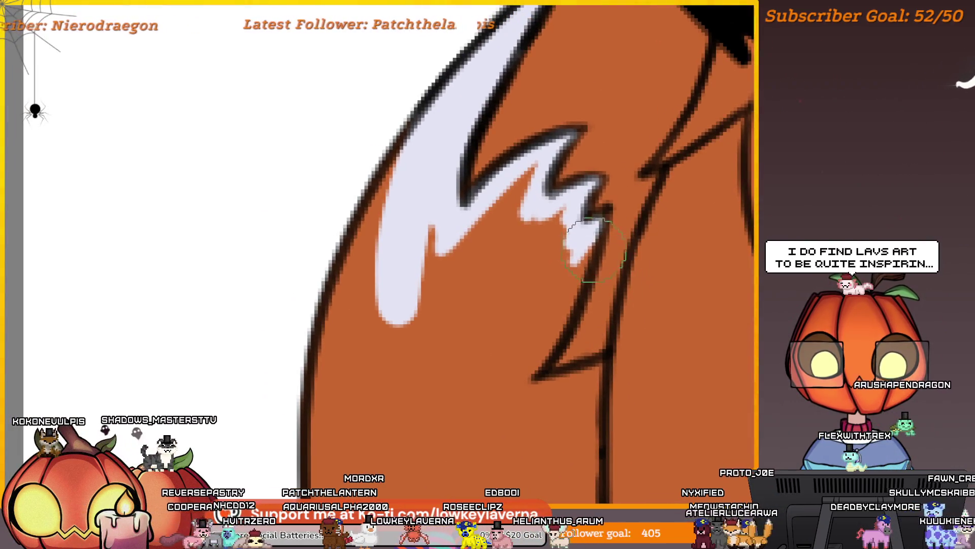
left_click_drag(545, 349, 592, 371)
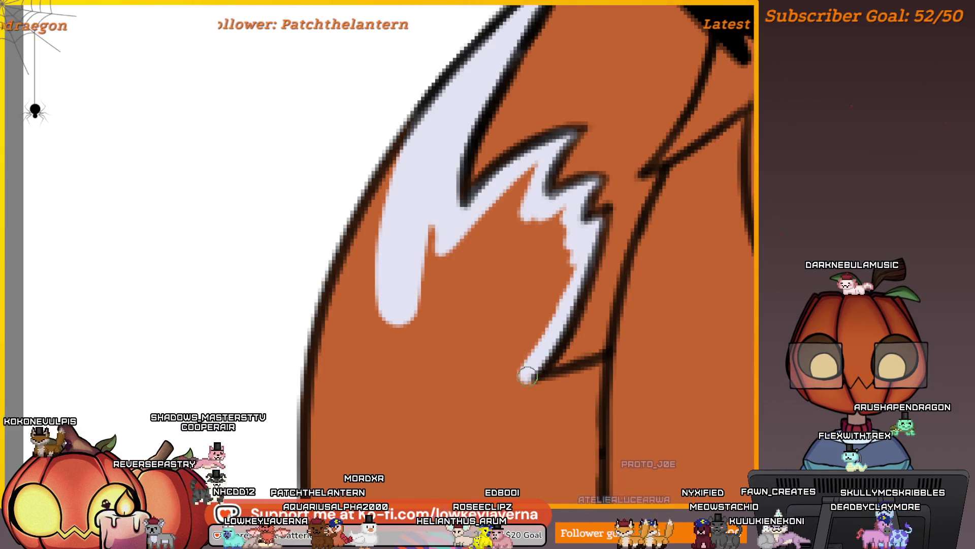
scroll(593, 373, "down", 3)
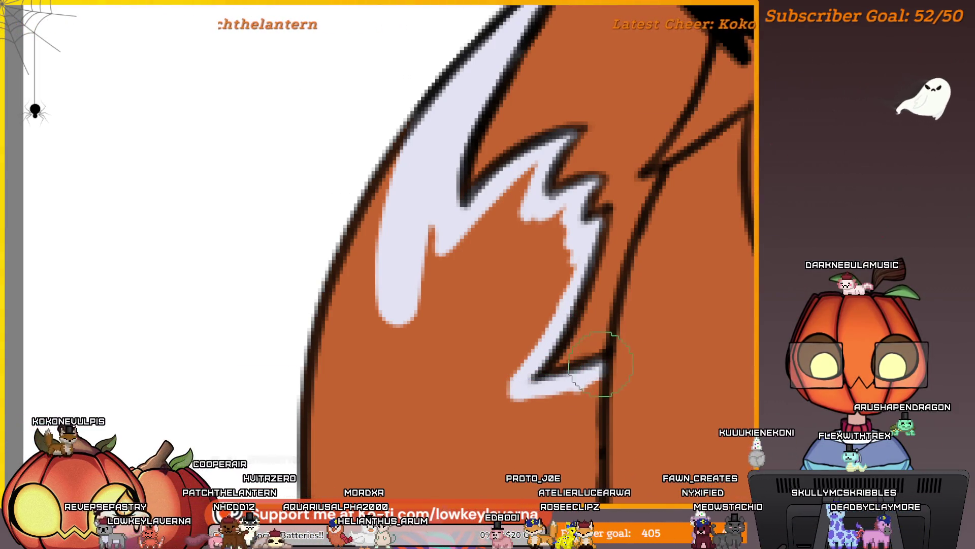
scroll(599, 241, "up", 3)
mouse_move(600, 241)
left_mouse_down()
mouse_move(605, 234)
mouse_move(540, 279)
mouse_move(528, 325)
left_mouse_up()
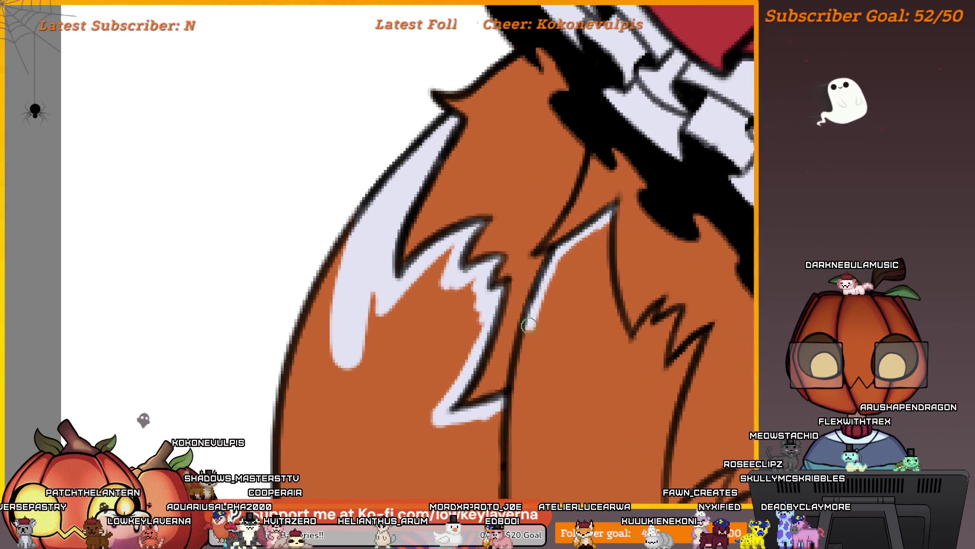
scroll(492, 416, "down", 2)
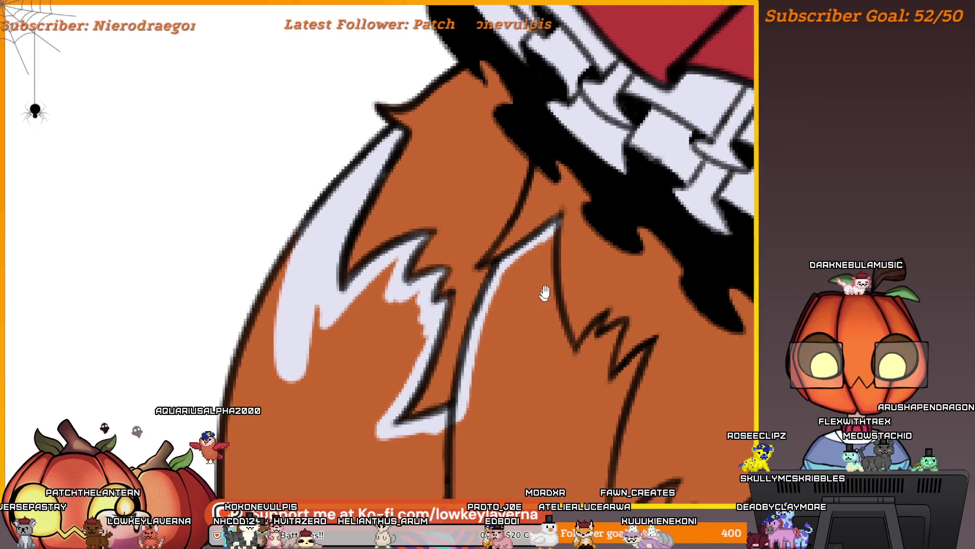
scroll(547, 242, "up", 2)
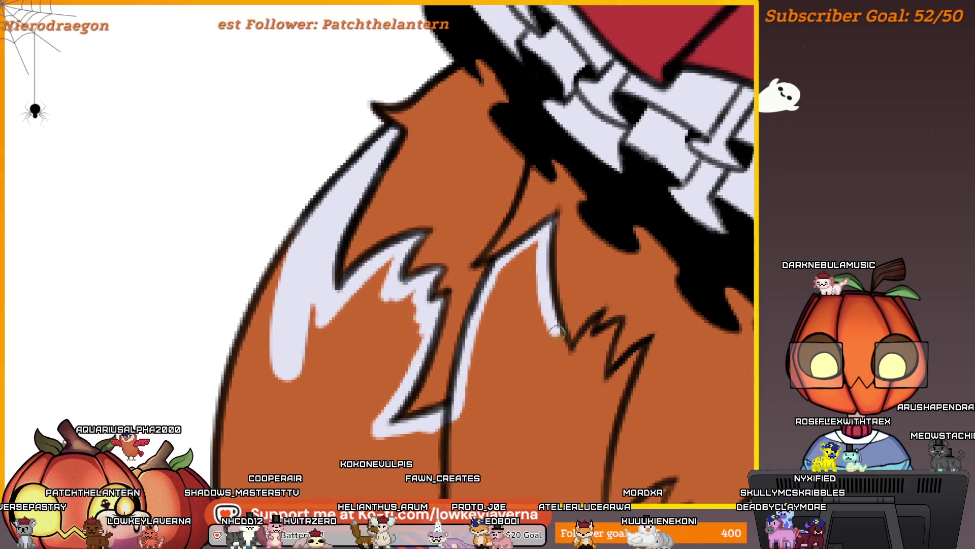
scroll(588, 325, "up", 1)
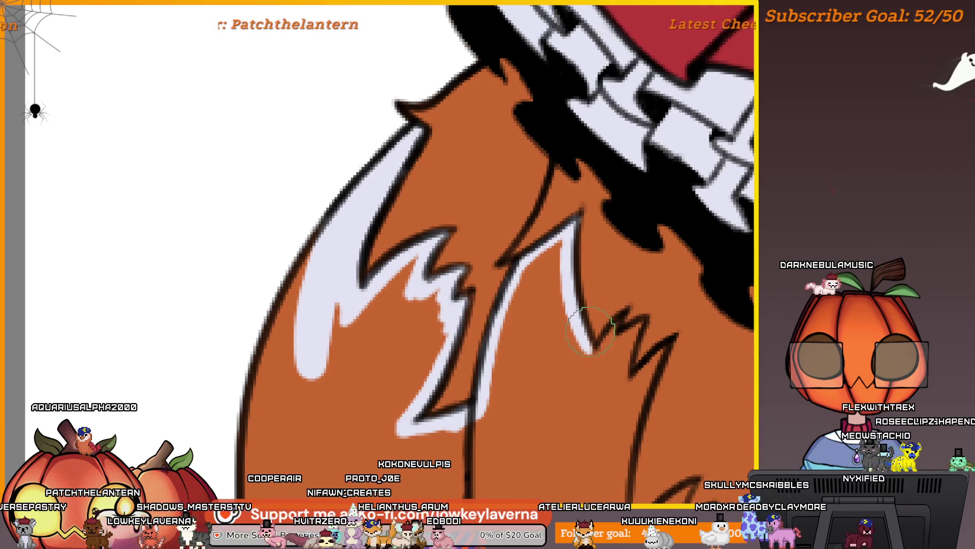
Paint white strokes extending the fur streak down the right tuft's inner edge
left_click_drag(594, 327, 588, 331)
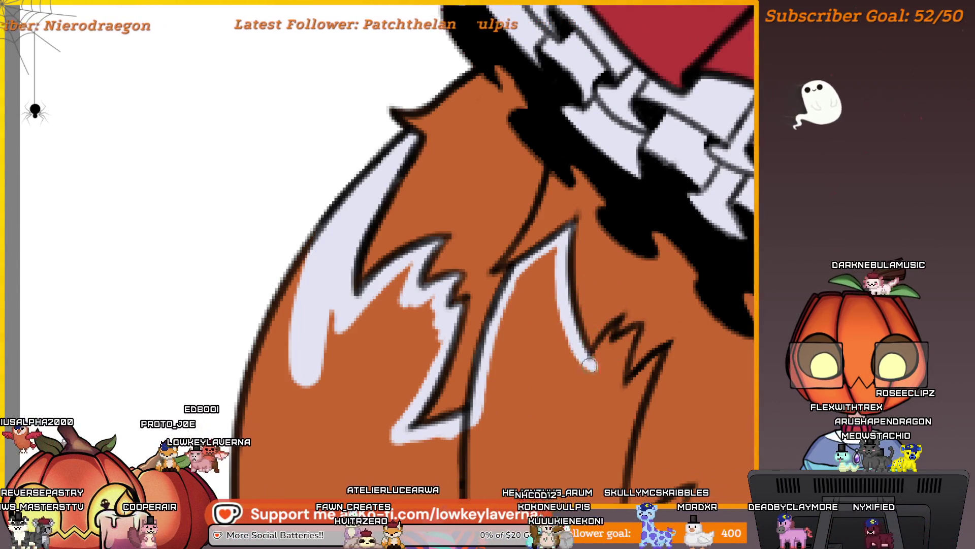
left_click_drag(606, 340, 578, 350)
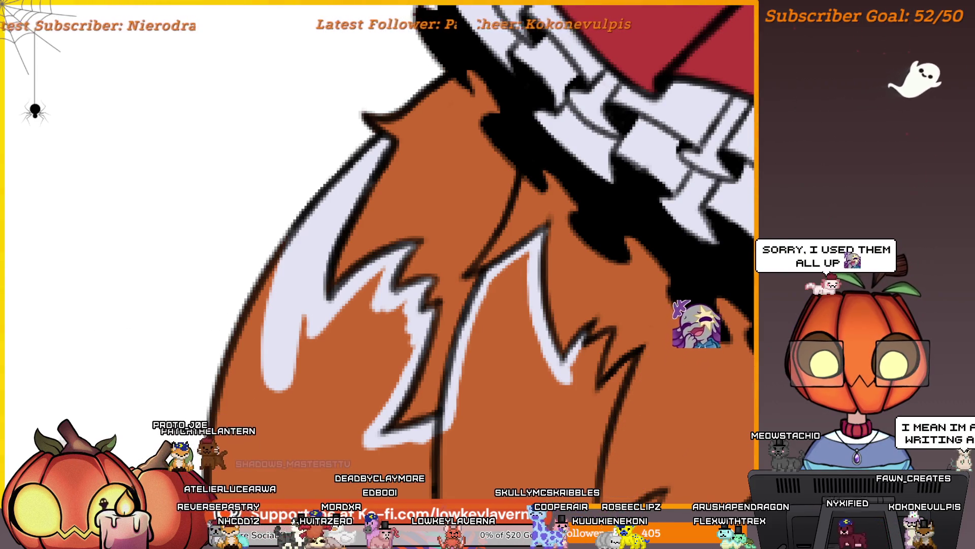
scroll(529, 312, "up", 2)
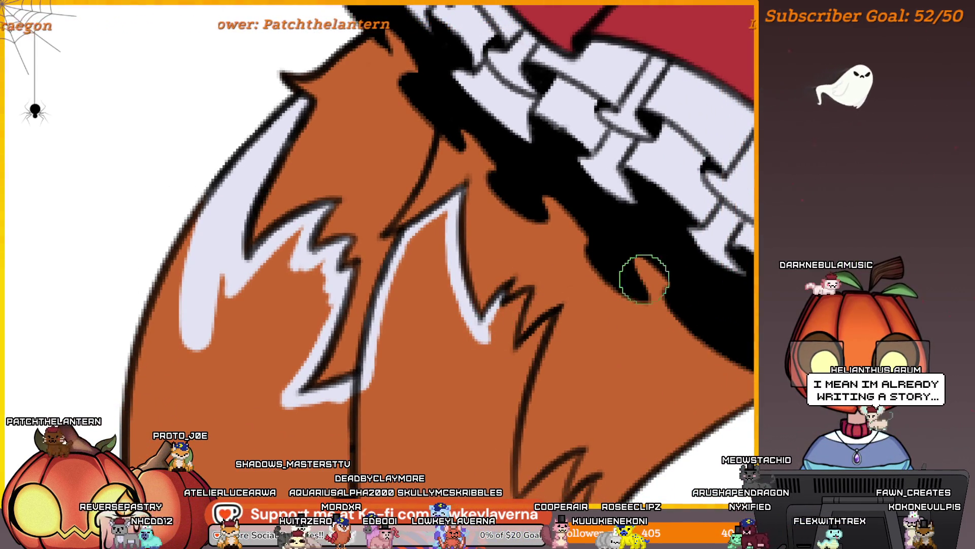
scroll(485, 345, "right", 2)
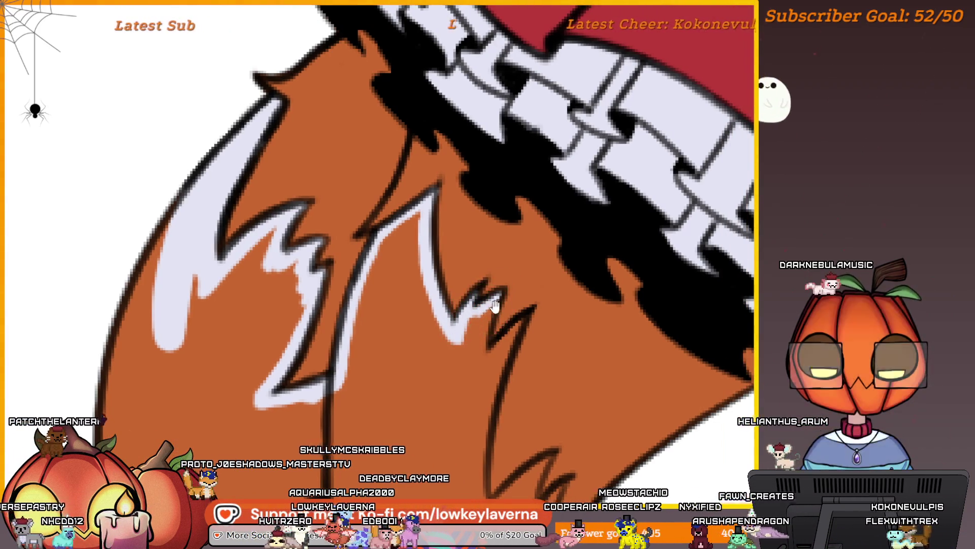
scroll(461, 332, "right", 2)
mouse_move(456, 358)
left_mouse_down()
mouse_move(457, 317)
mouse_move(473, 287)
mouse_move(453, 250)
left_mouse_up()
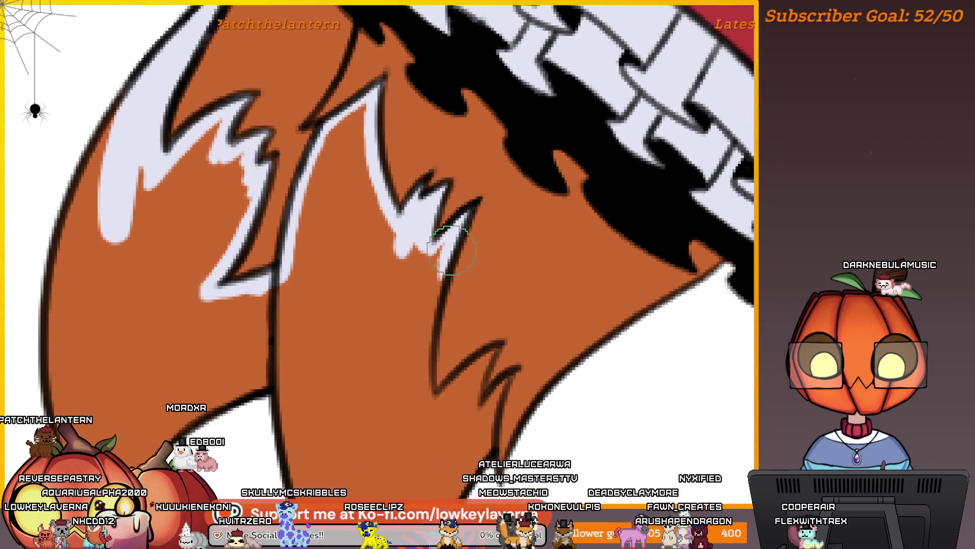
scroll(452, 249, "down", 3)
scroll(483, 233, "up", 3)
left_click_drag(440, 196, 421, 278)
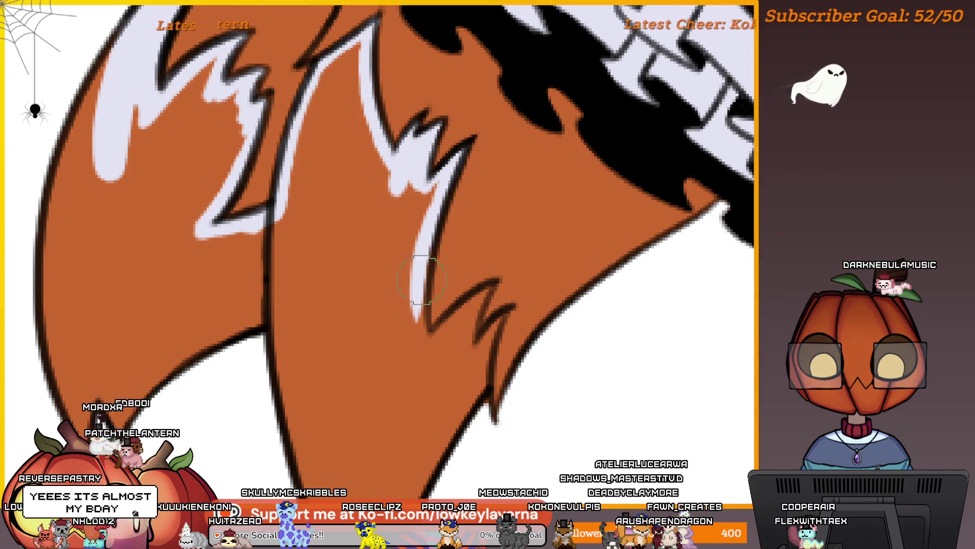
scroll(422, 280, "down", 3)
scroll(450, 305, "up", 3)
left_click_drag(421, 388, 425, 287)
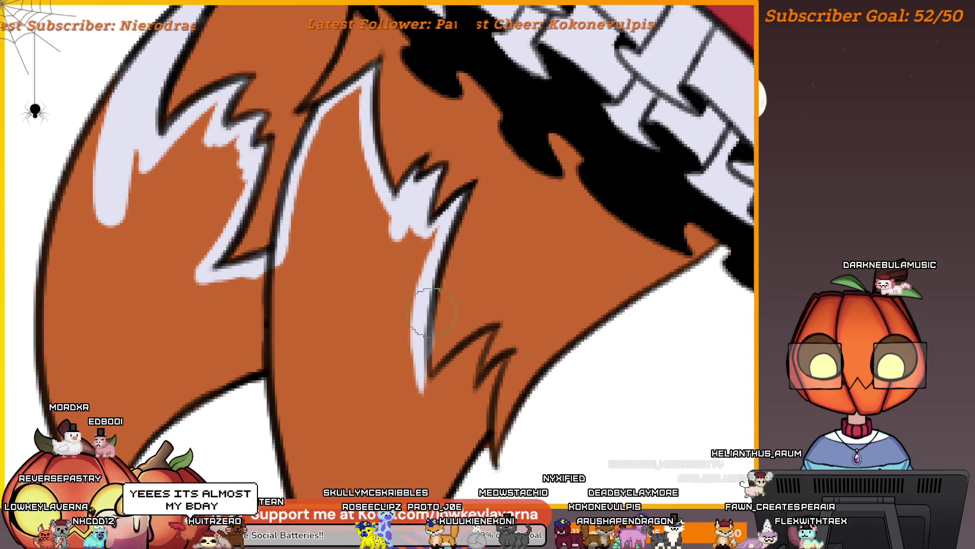
scroll(432, 310, "down", 3)
scroll(404, 349, "up", 3)
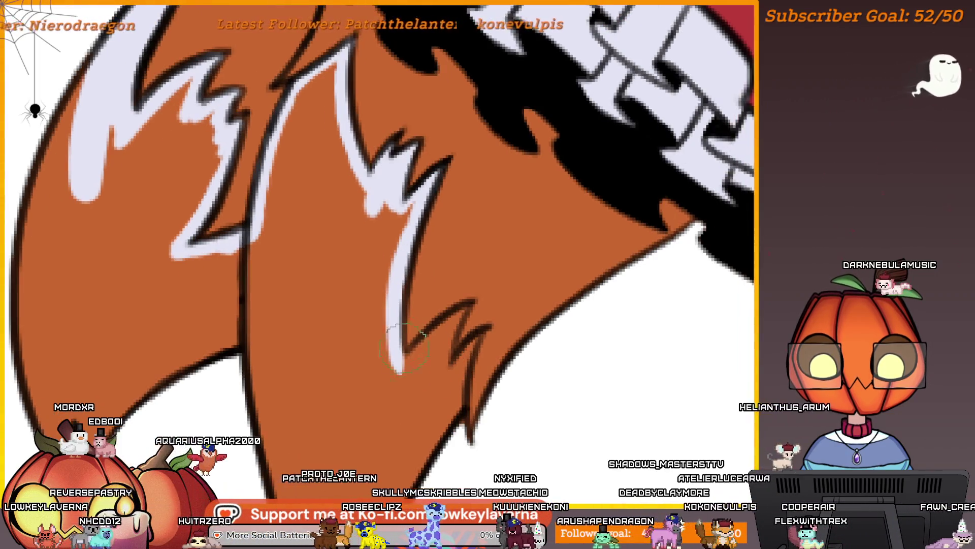
left_click_drag(404, 350, 401, 422)
Carry the white streak near the tuft's lower notch, filling the orange gap with white
scroll(401, 422, "down", 3)
scroll(442, 328, "up", 3)
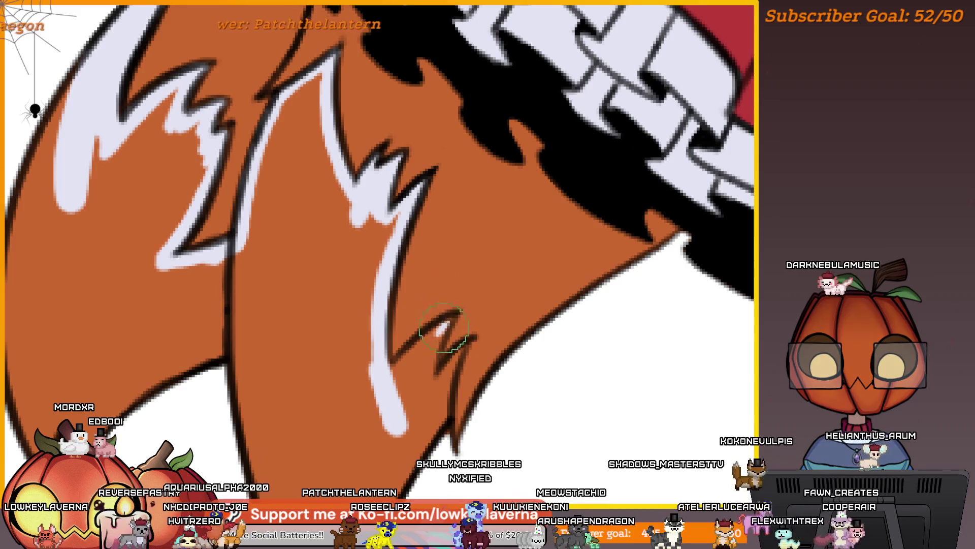
scroll(437, 332, "down", 3)
scroll(509, 290, "up", 3)
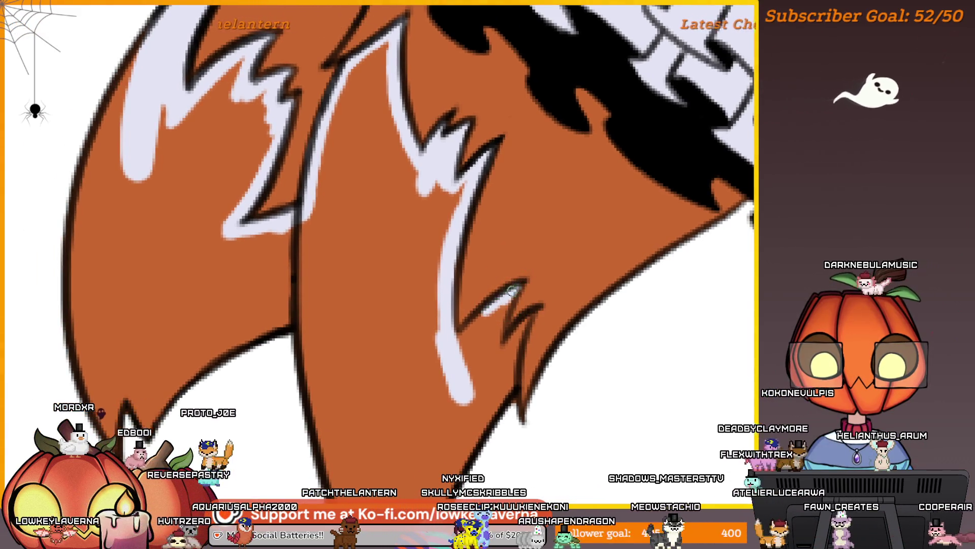
scroll(512, 290, "down", 3)
scroll(469, 323, "up", 3)
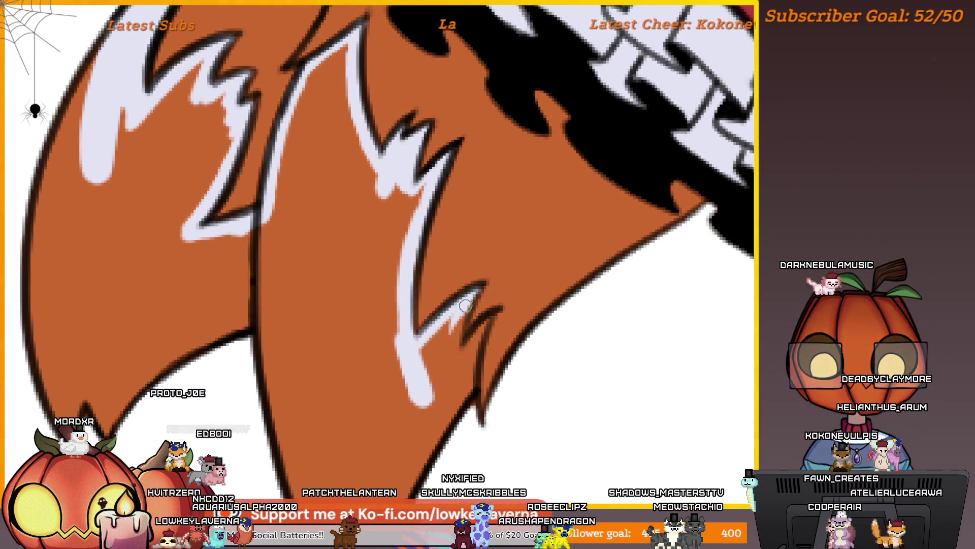
scroll(457, 336, "down", 3)
left_click_drag(437, 331, 418, 355)
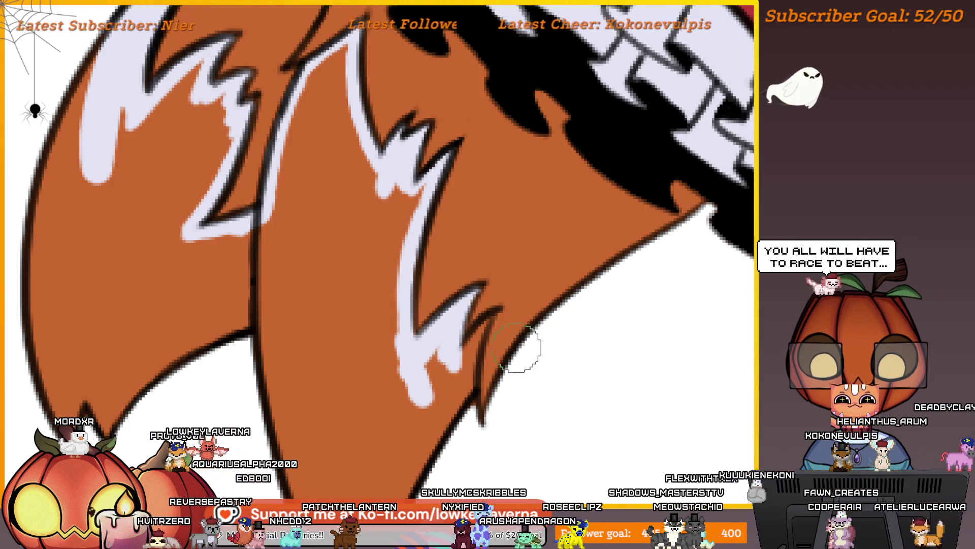
scroll(523, 358, "up", 3)
scroll(523, 366, "down", 3)
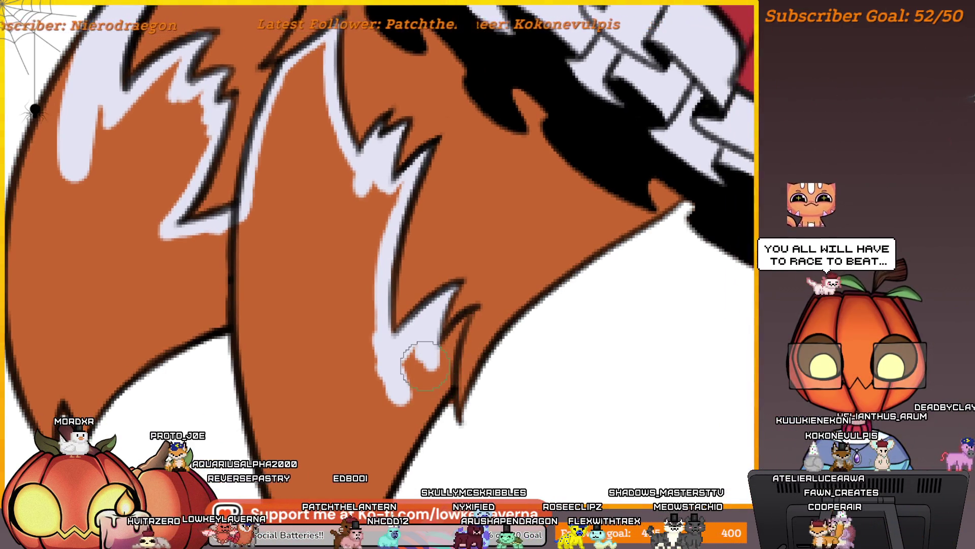
scroll(427, 355, "up", 3)
scroll(425, 365, "down", 3)
scroll(489, 295, "up", 3)
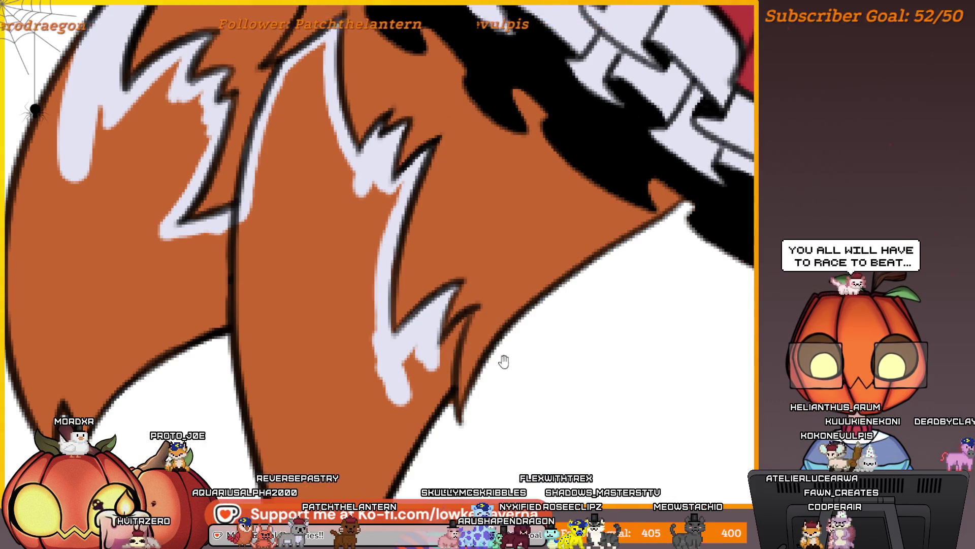
scroll(504, 362, "down", 3)
scroll(544, 266, "up", 3)
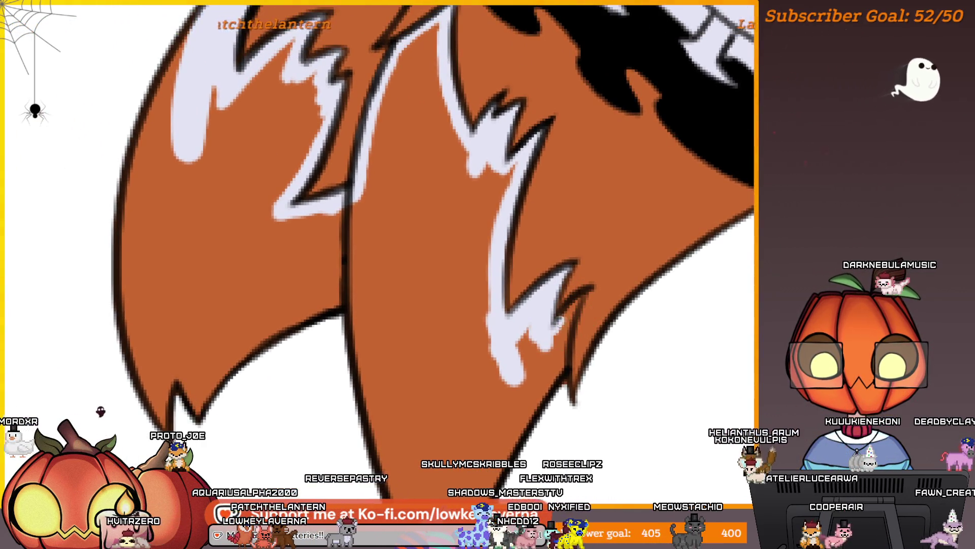
scroll(559, 322, "down", 3)
scroll(569, 316, "up", 3)
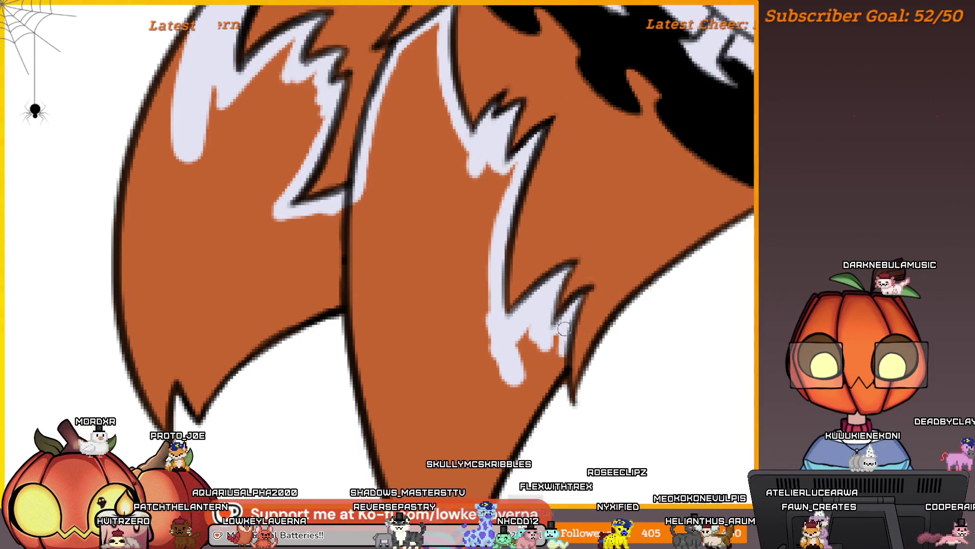
left_click_drag(557, 337, 531, 337)
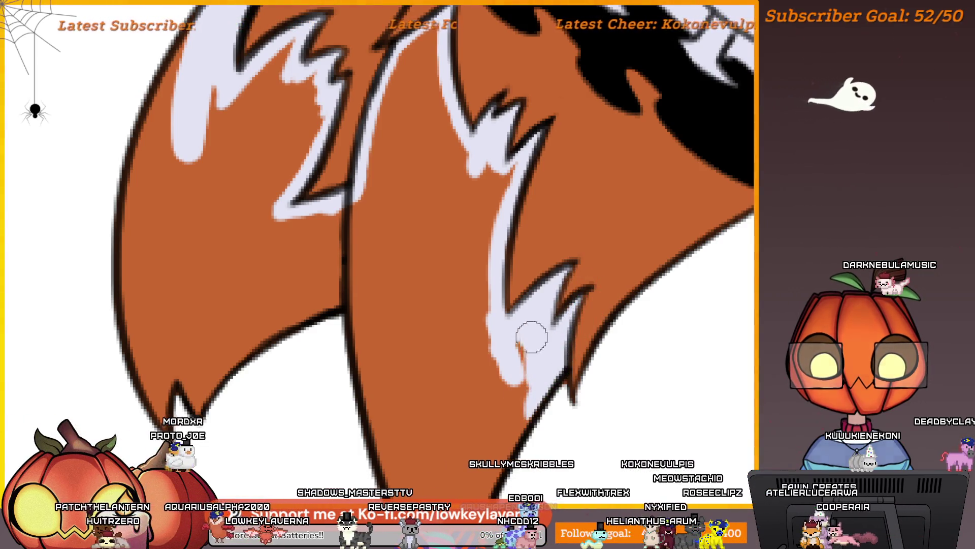
left_click_drag(606, 366, 610, 291)
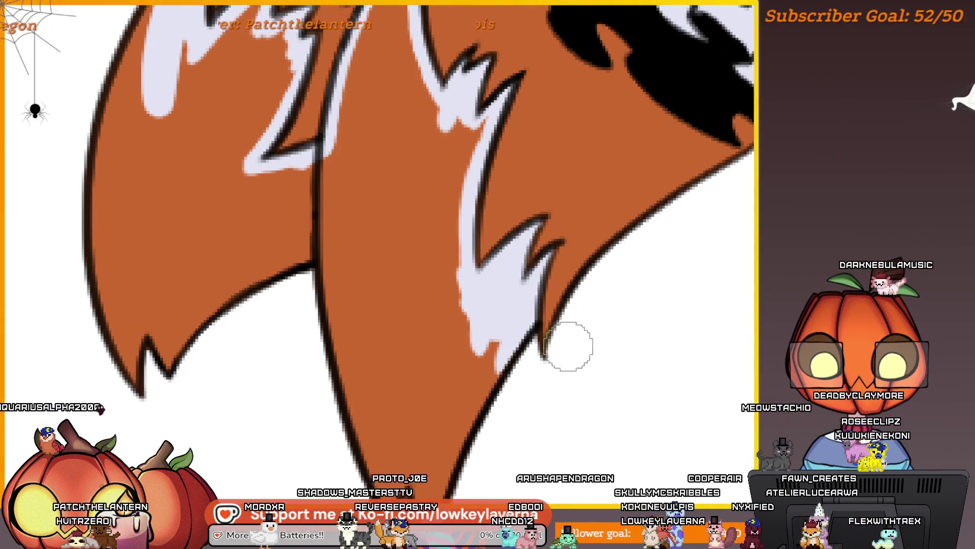
scroll(540, 331, "down", 1)
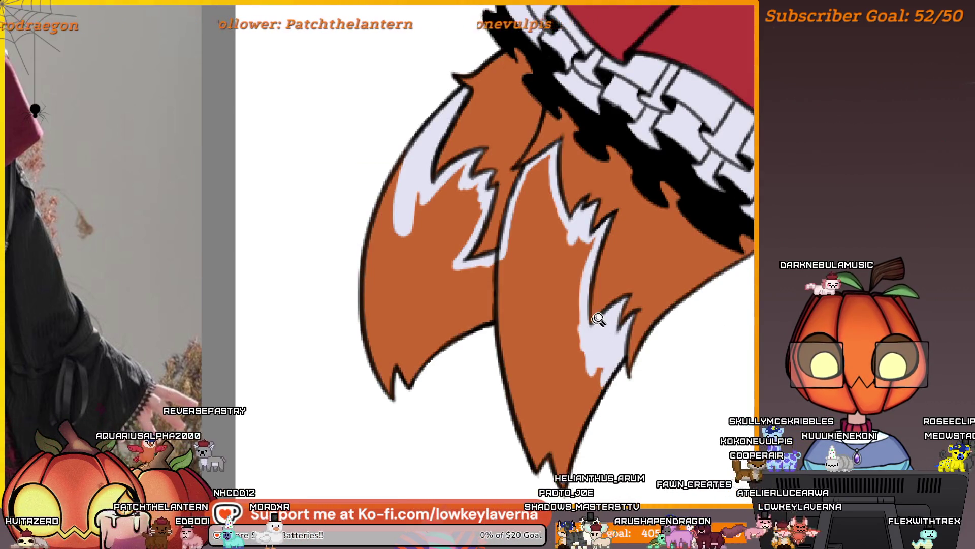
Paint white over the orange patches near the tail tip, along its outline and left side
key("minus")
mouse_move(609, 394)
left_mouse_down()
mouse_move(581, 467)
mouse_move(592, 370)
left_mouse_up()
left_click_drag(562, 400, 582, 439)
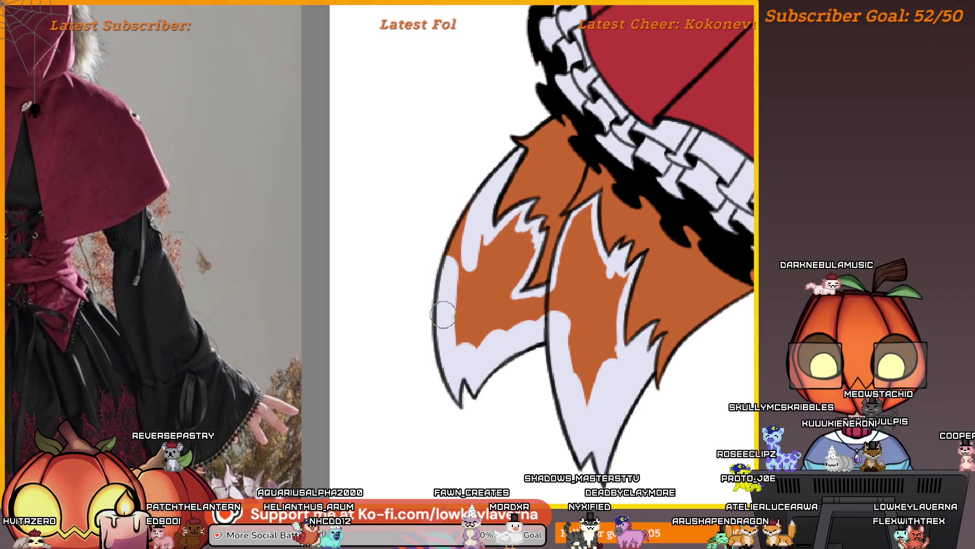
key("plus")
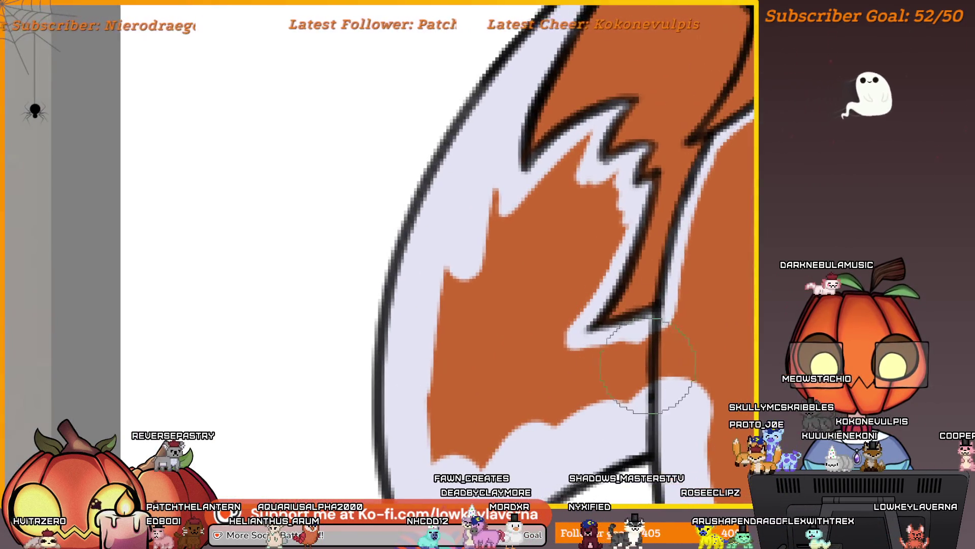
mouse_move(632, 392)
left_mouse_down()
mouse_move(647, 359)
mouse_move(635, 358)
mouse_move(623, 398)
mouse_move(563, 382)
left_mouse_up()
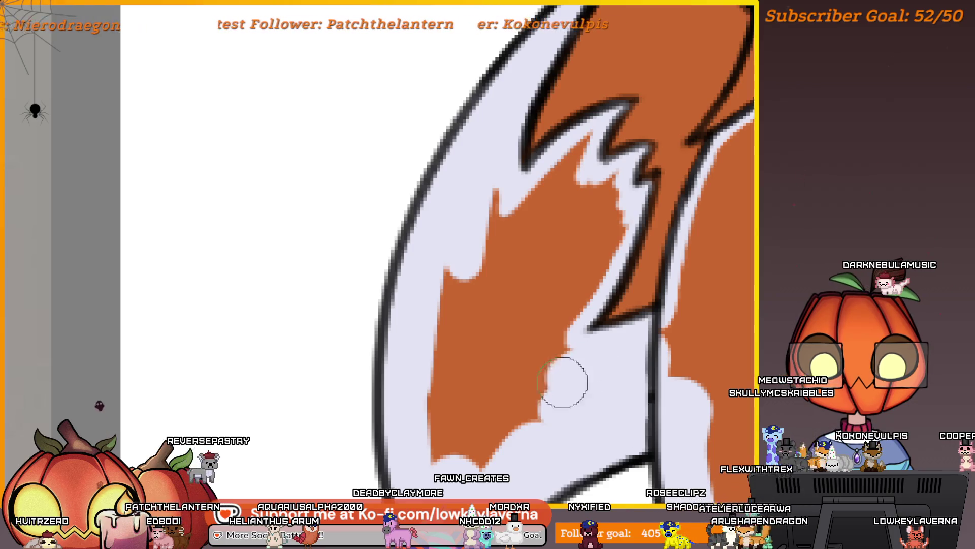
key("minus")
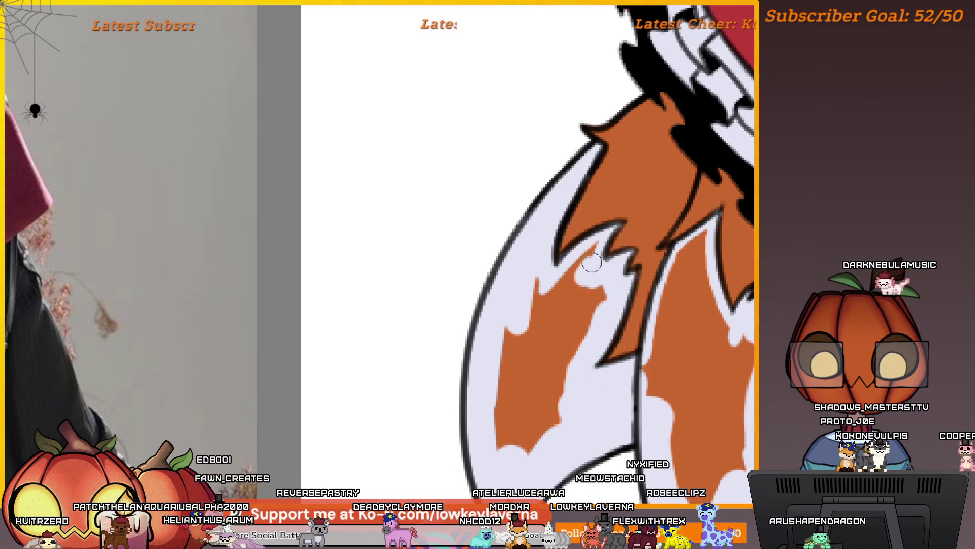
mouse_move(590, 252)
left_mouse_down()
mouse_move(536, 290)
mouse_move(511, 328)
mouse_move(562, 396)
mouse_move(556, 374)
mouse_move(475, 427)
mouse_move(446, 428)
mouse_move(551, 281)
mouse_move(525, 309)
mouse_move(460, 342)
left_mouse_up()
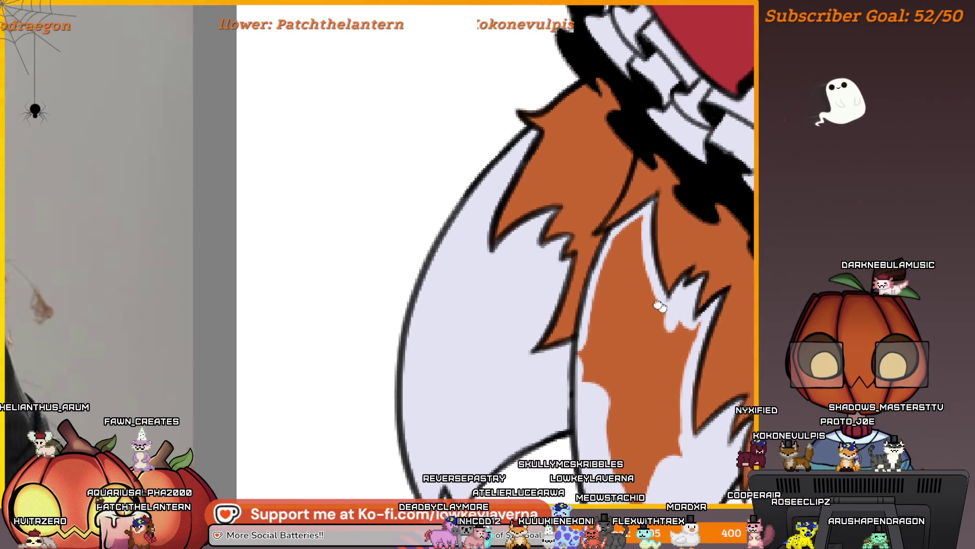
mouse_move(648, 266)
left_mouse_down()
mouse_move(527, 229)
mouse_move(542, 206)
left_mouse_up()
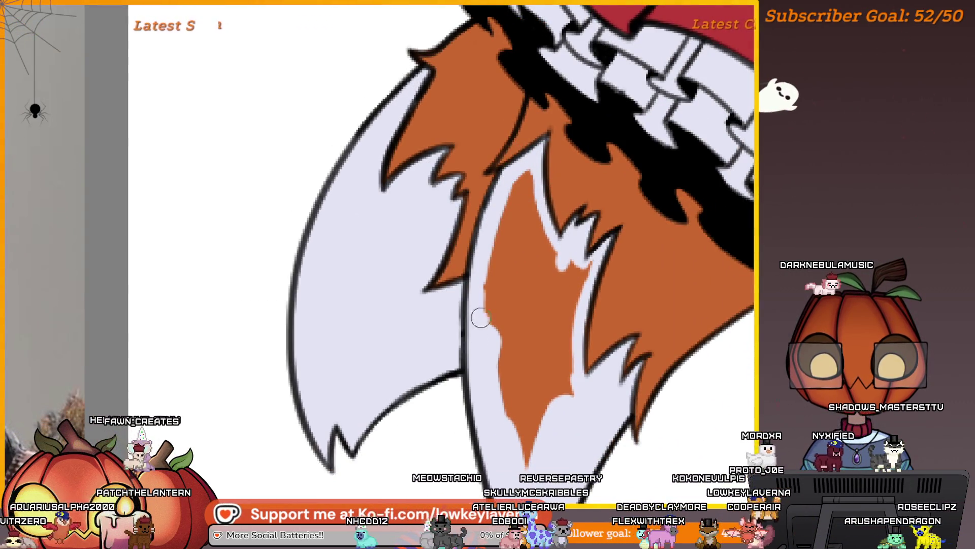
Undo the orange fur stroke that came out too wide
scroll(479, 315, "down", 3)
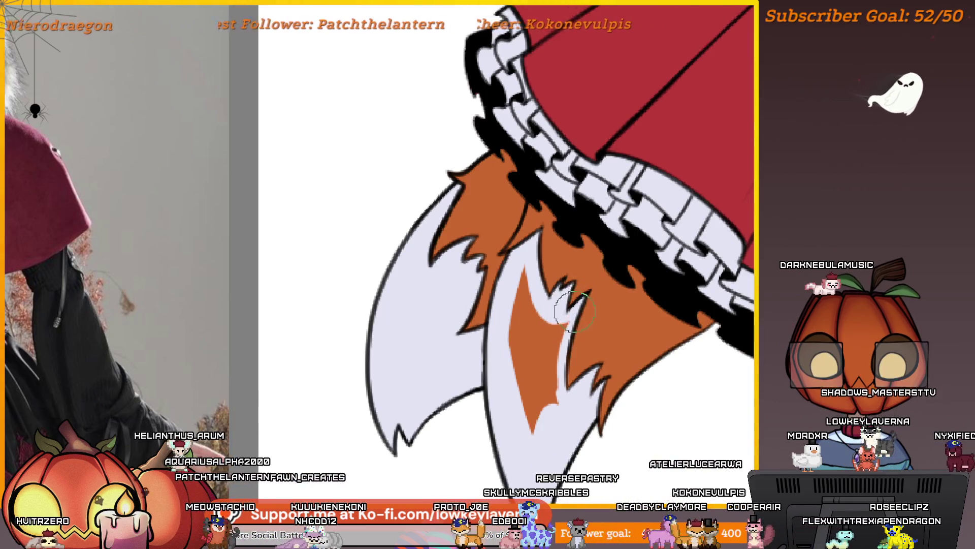
scroll(539, 319, "up", 3)
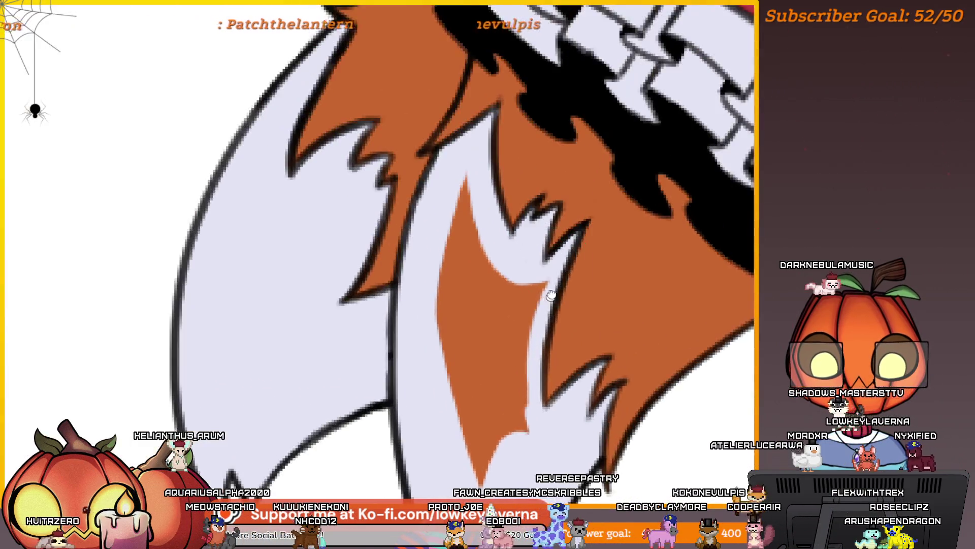
scroll(536, 376, "down", 3)
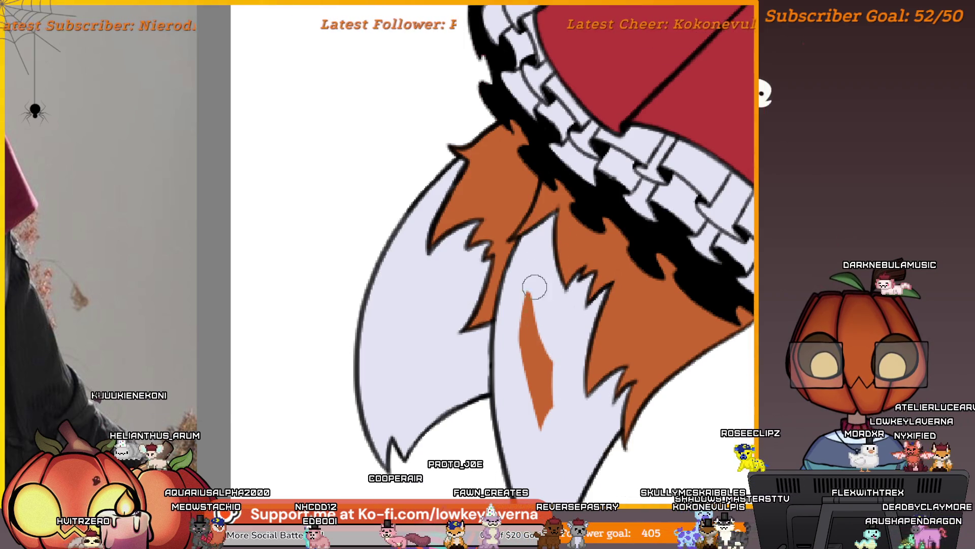
key("ctrl+z")
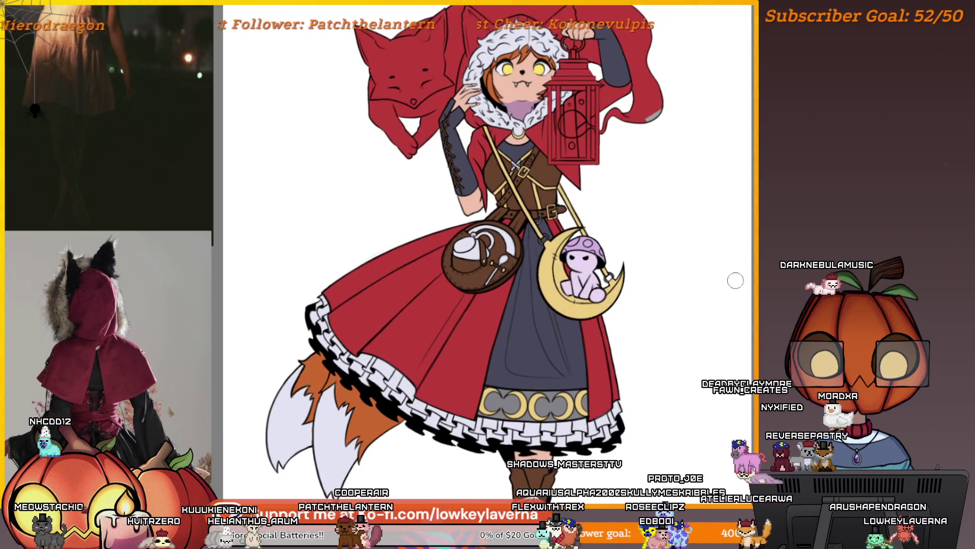
scroll(593, 311, "down", 3)
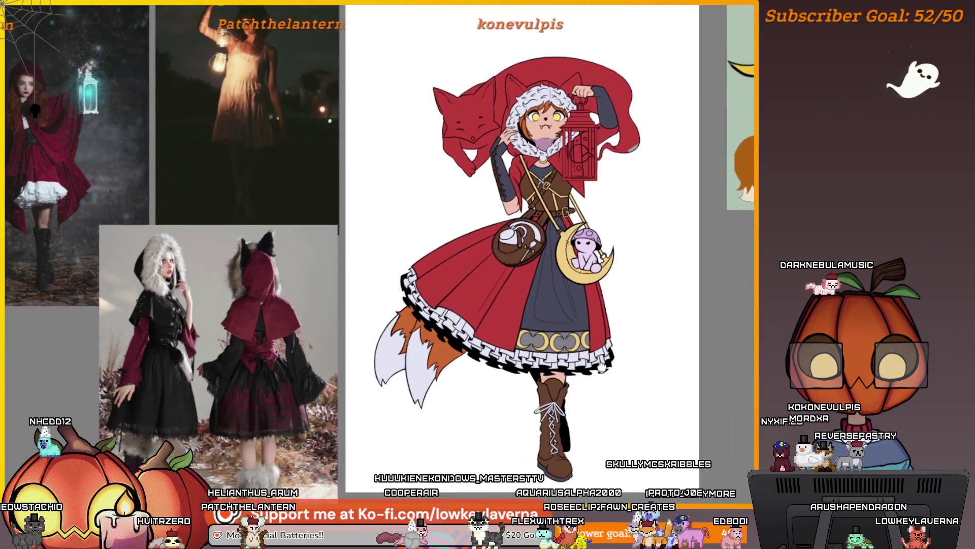
left_click_drag(599, 365, 594, 381)
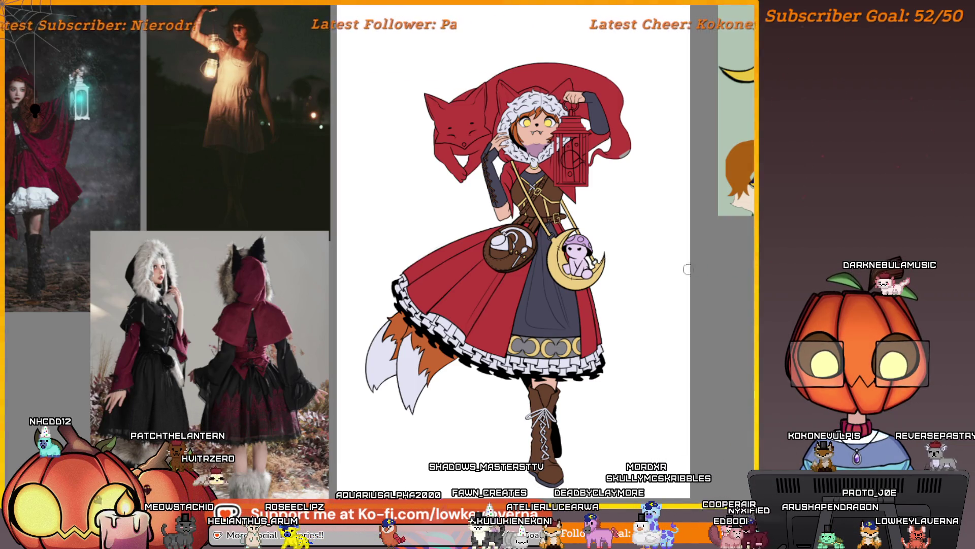
mouse_move(687, 269)
left_mouse_down()
mouse_move(518, 316)
mouse_move(335, 478)
mouse_move(172, 449)
mouse_move(213, 403)
mouse_move(518, 267)
mouse_move(508, 312)
mouse_move(554, 305)
left_mouse_up()
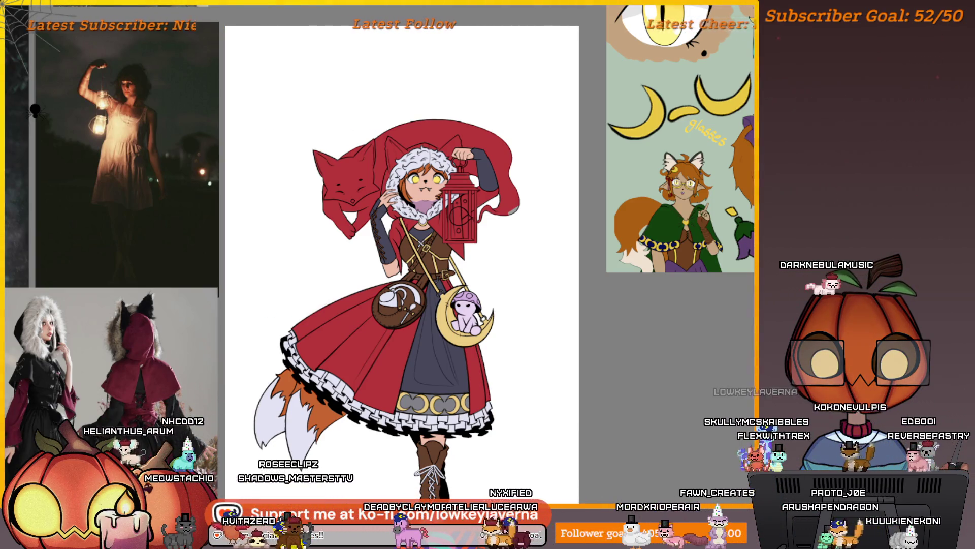
scroll(350, 183, "up", 5)
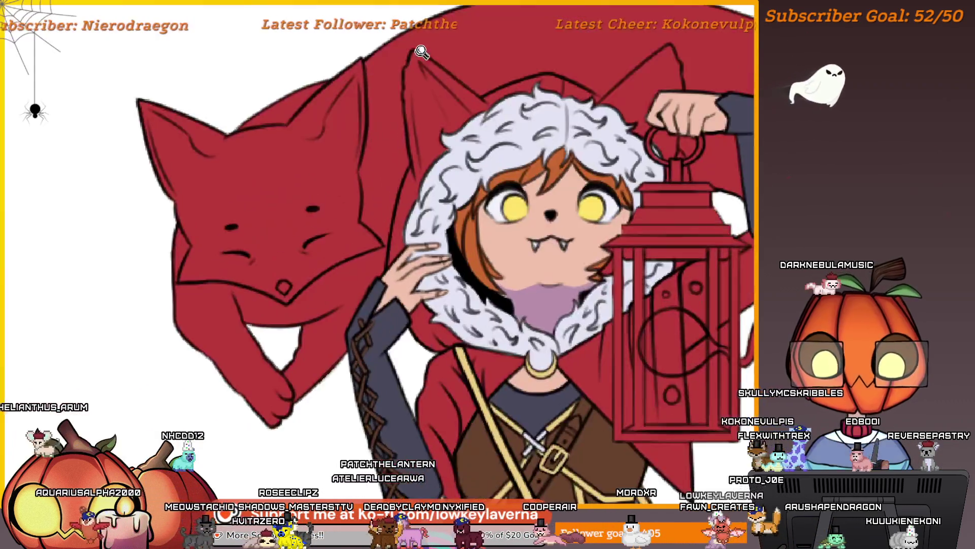
mouse_move(432, 220)
left_mouse_down()
mouse_move(394, 262)
mouse_move(349, 196)
mouse_move(325, 236)
left_mouse_up()
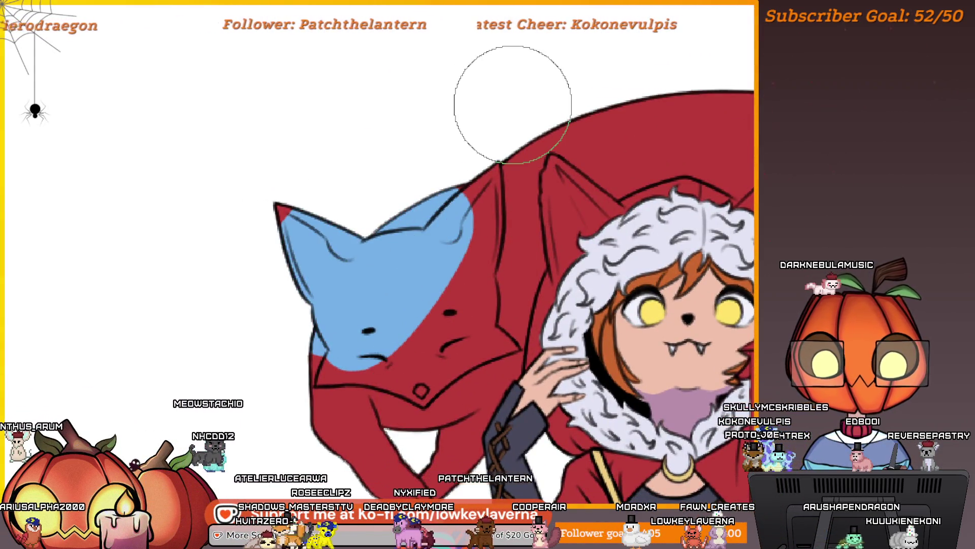
scroll(442, 206, "down", 3)
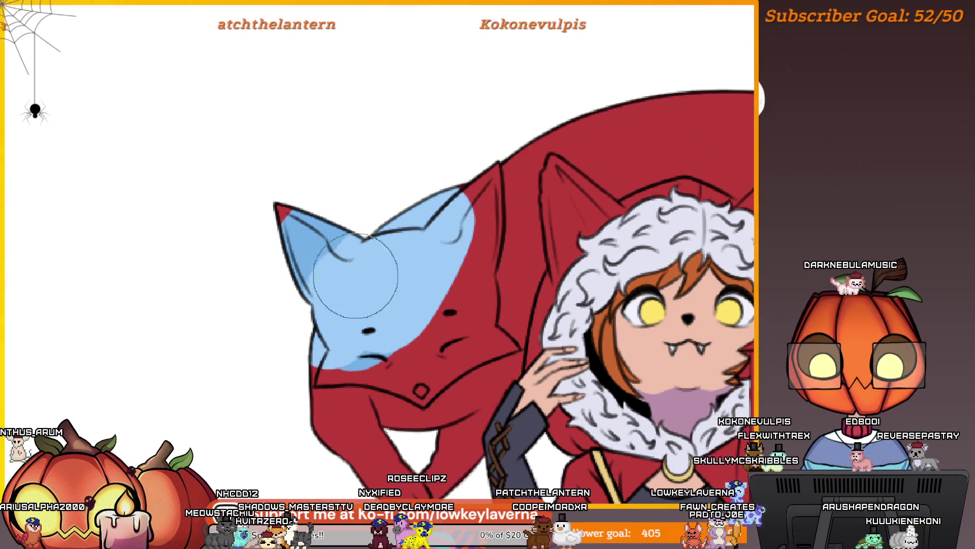
mouse_move(359, 283)
left_mouse_down()
mouse_move(283, 337)
mouse_move(386, 327)
left_mouse_up()
scroll(460, 299, "down", 2)
scroll(460, 299, "down", 2)
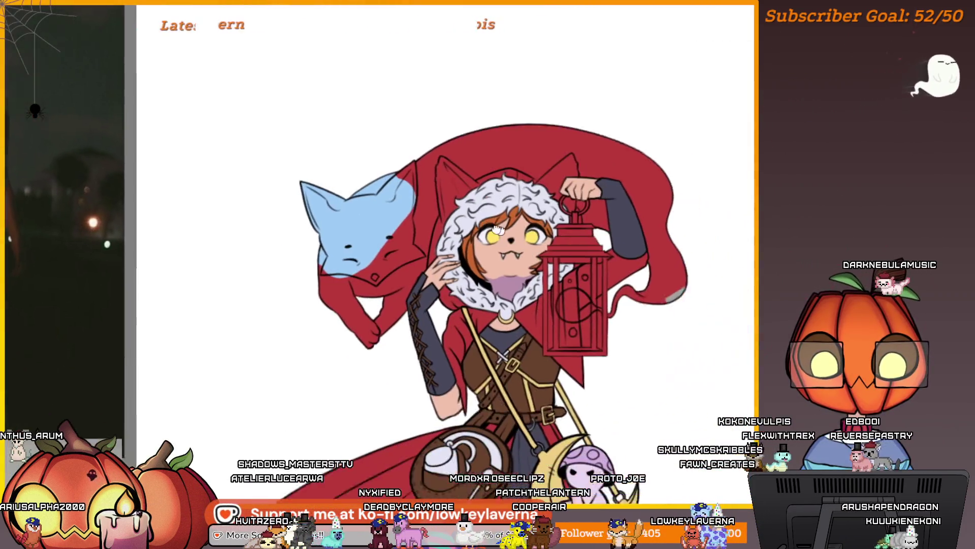
left_click_drag(523, 288, 583, 274)
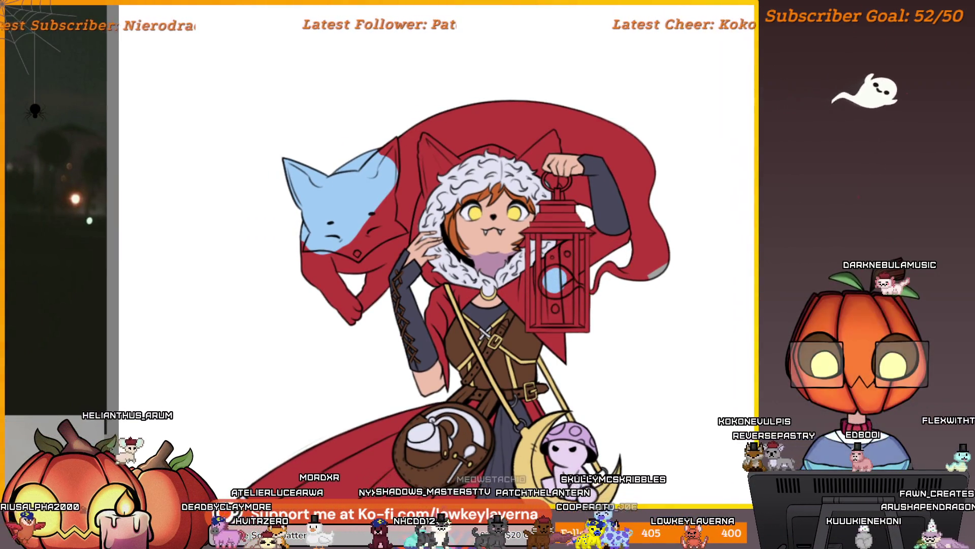
scroll(585, 285, "up", 3)
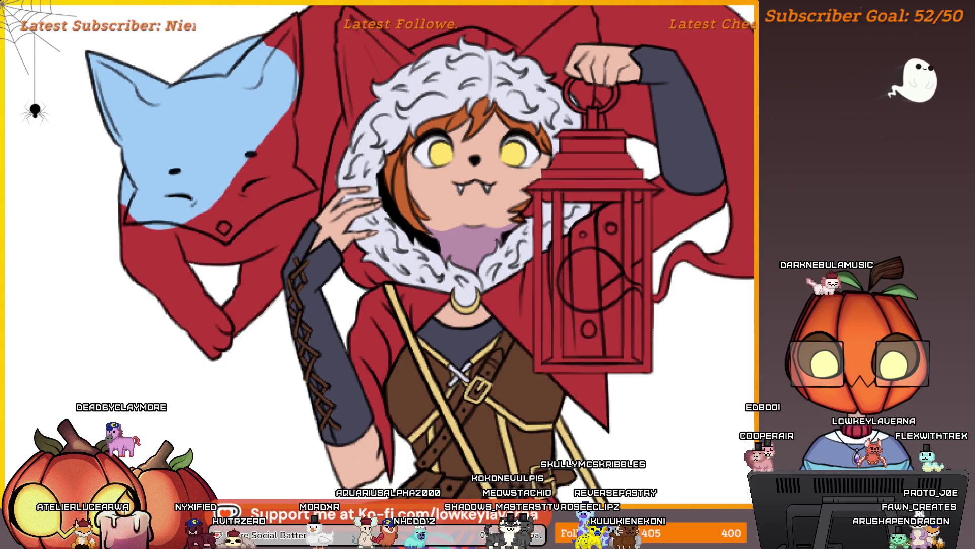
key("ctrl+z")
key("ctrl+z")
left_click_drag(729, 297, 718, 340)
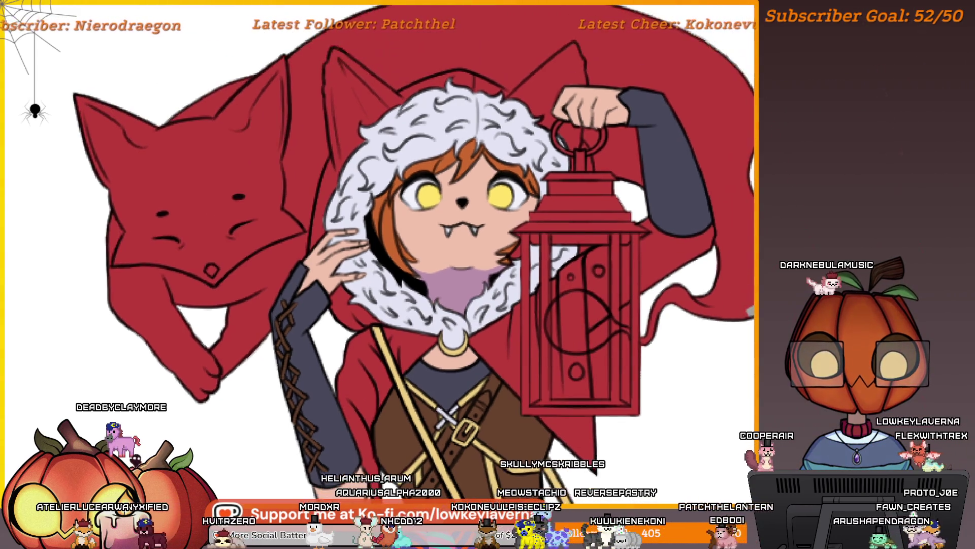
Fill the lantern's round glass with blue and paint grey across its top ledge
left_click(584, 318)
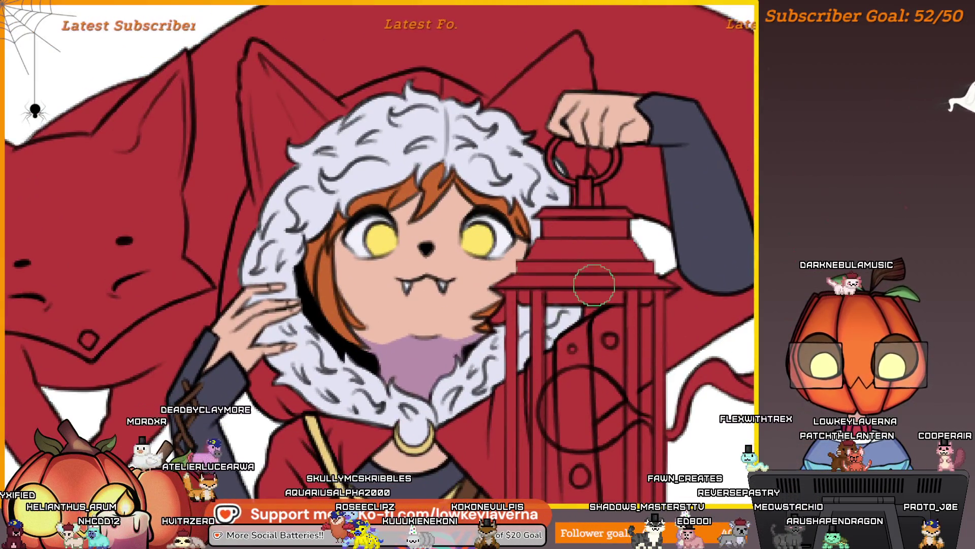
mouse_move(617, 260)
left_mouse_down()
mouse_move(547, 272)
mouse_move(532, 263)
left_mouse_up()
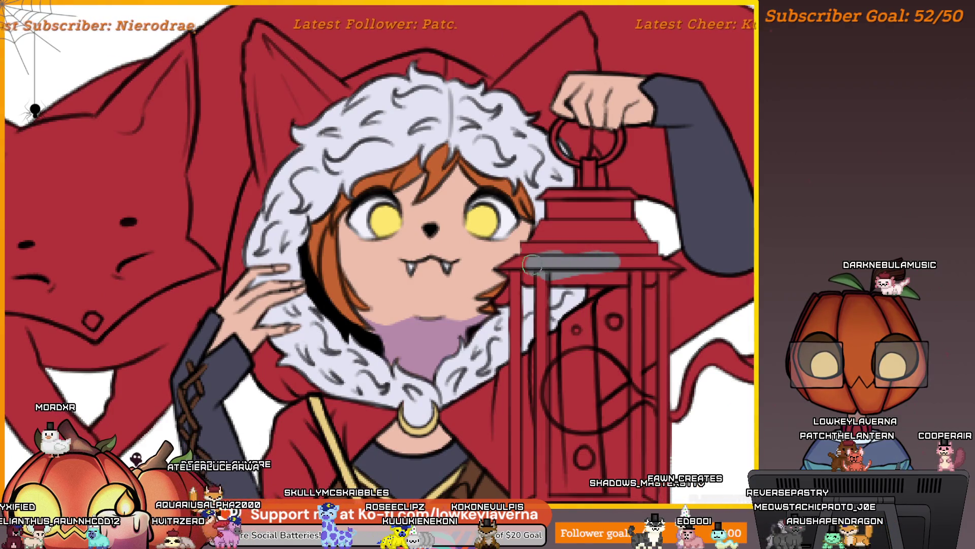
scroll(526, 267, "up", 2)
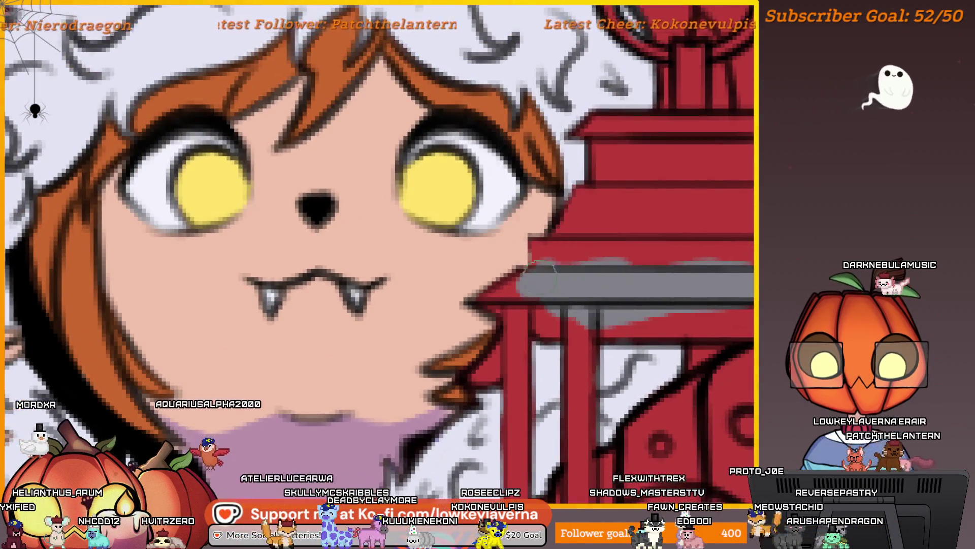
left_click_drag(508, 287, 487, 297)
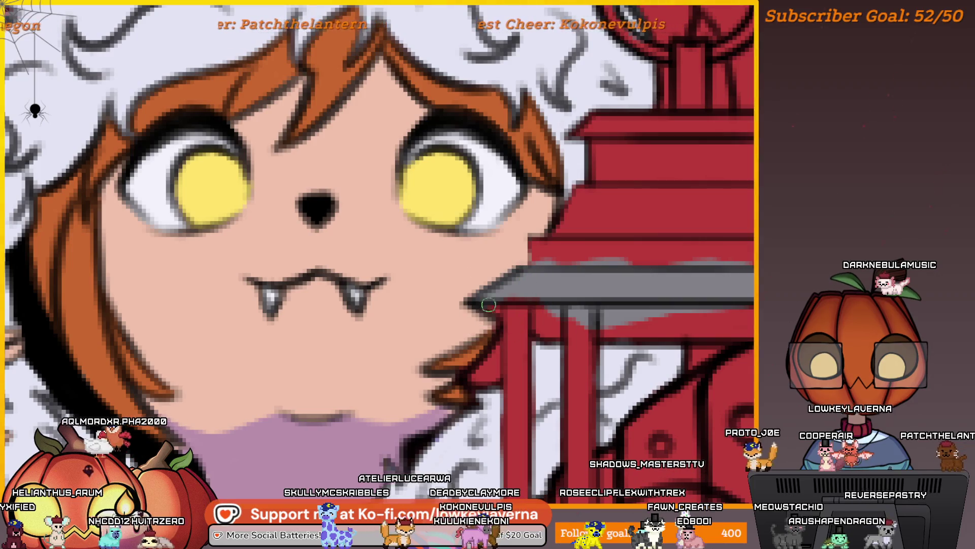
With a much smaller brush, paint the roof's top band and left middle tier grey
scroll(517, 295, "up", 2)
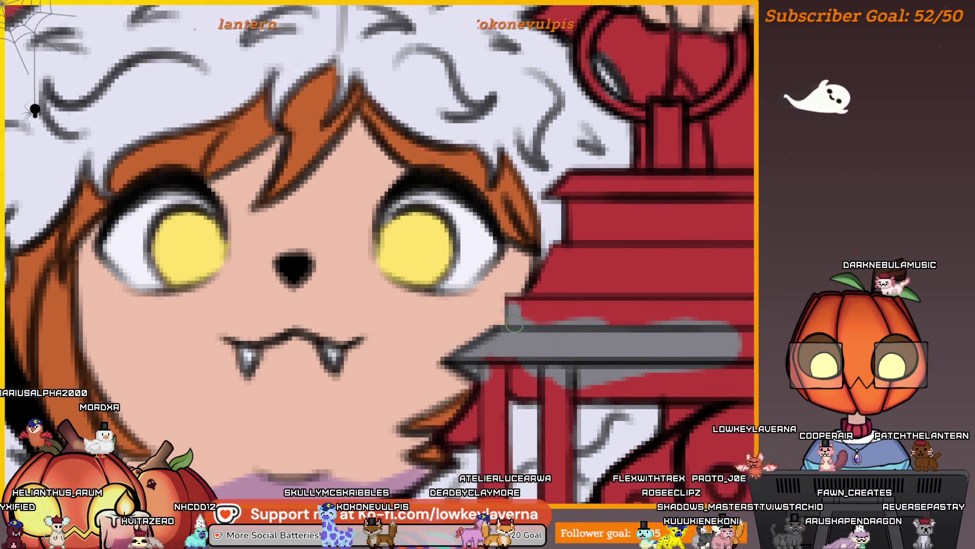
scroll(539, 294, "up", 1)
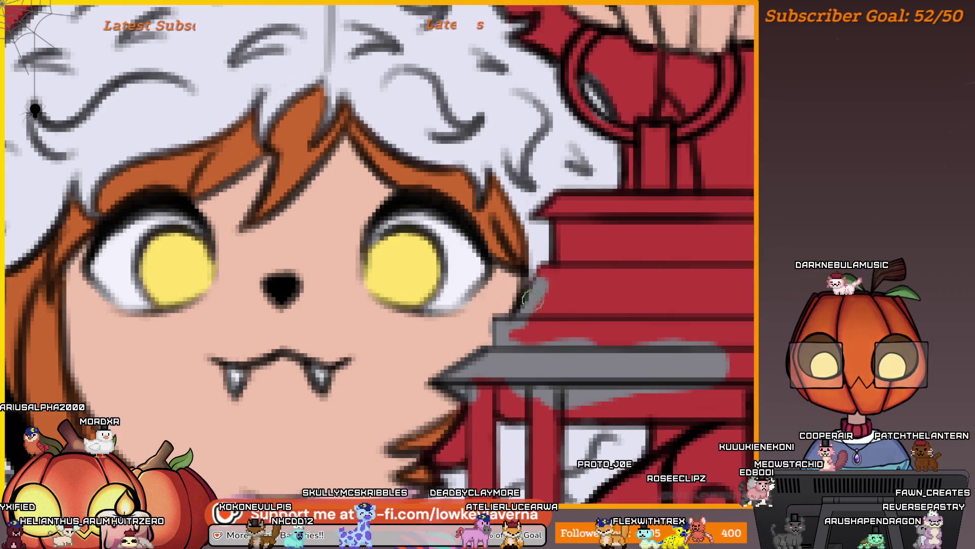
scroll(545, 266, "up", 2)
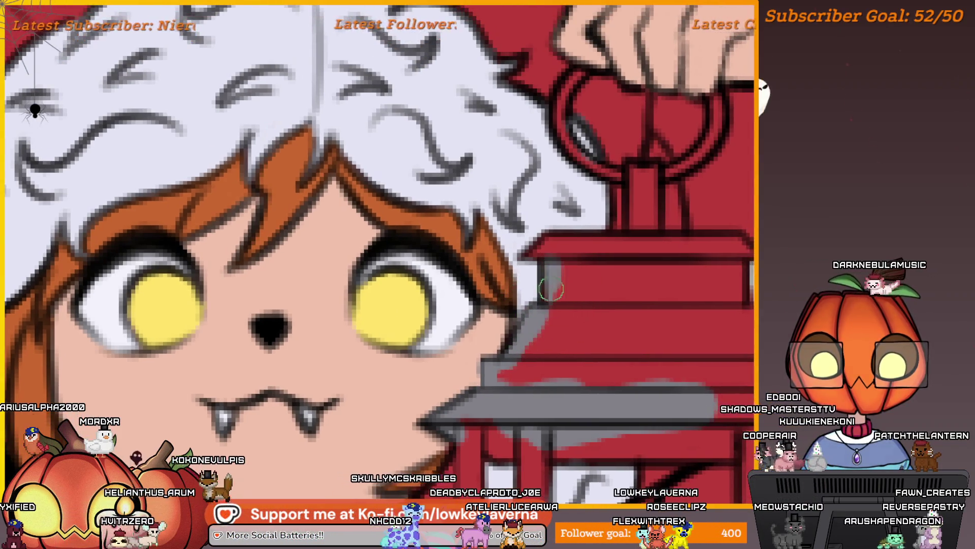
scroll(573, 235, "up", 2)
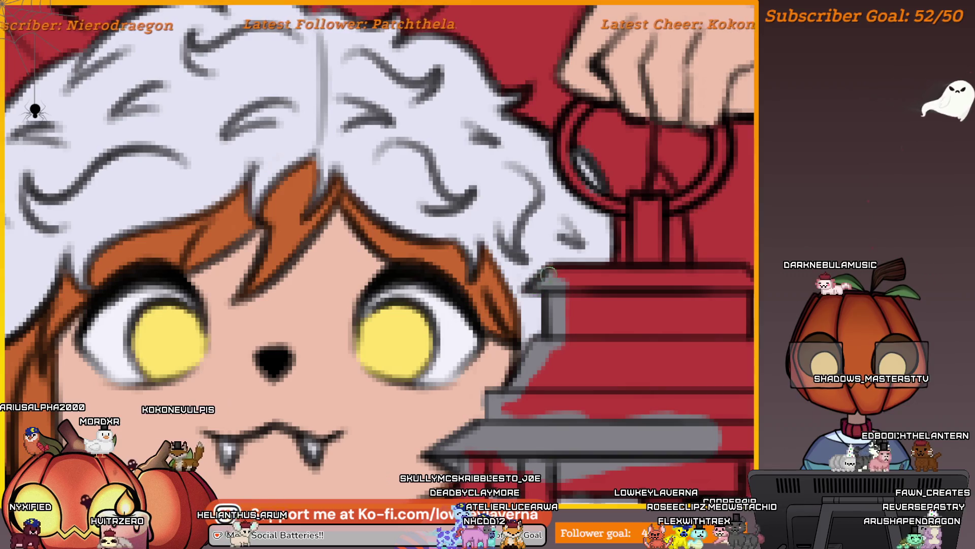
scroll(545, 275, "right", 3)
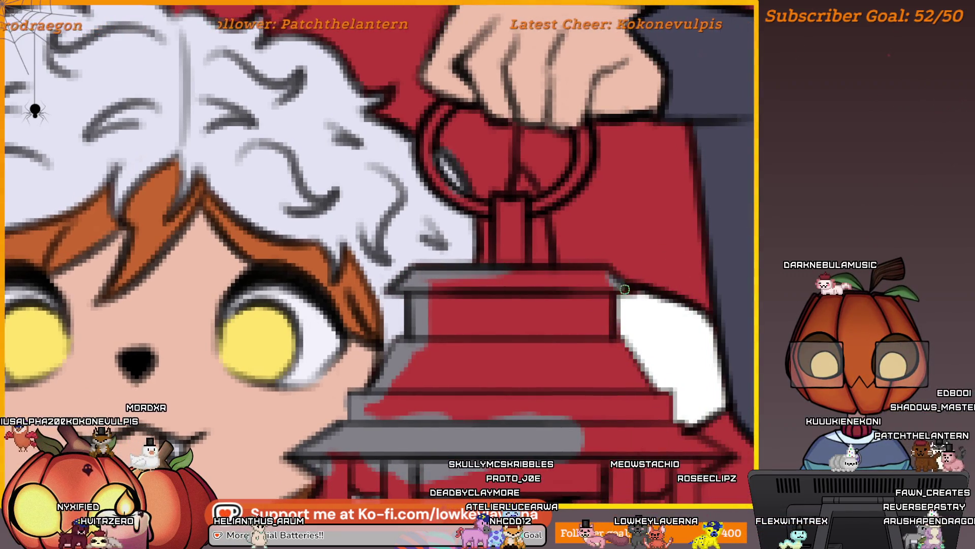
key("bracketleft")
key("bracketleft")
key("bracketleft")
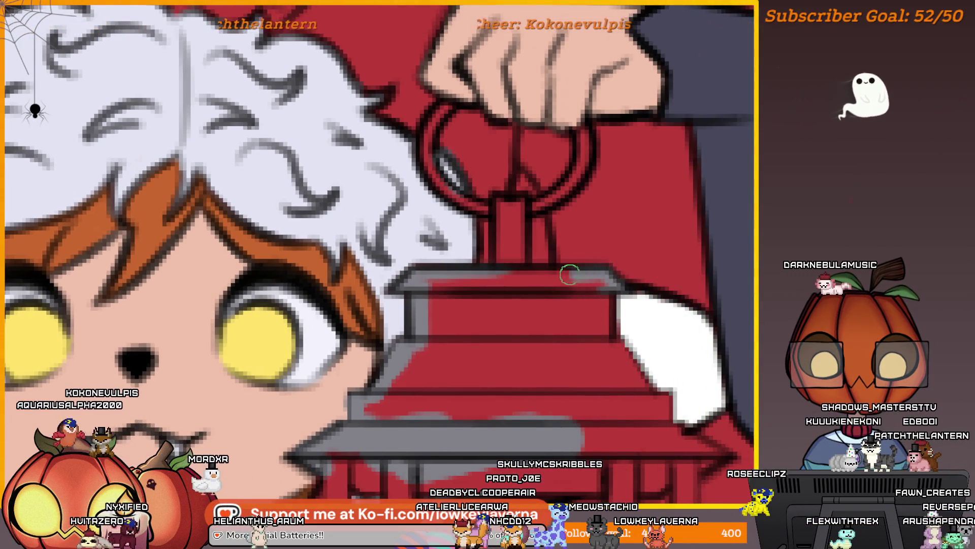
scroll(615, 285, "down", 1)
scroll(615, 285, "left", 1)
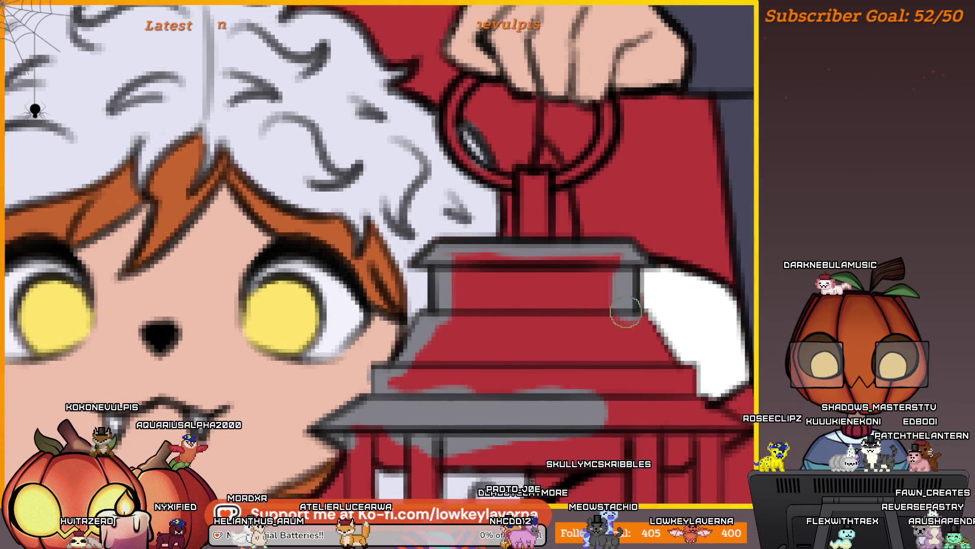
left_click_drag(618, 266, 455, 272)
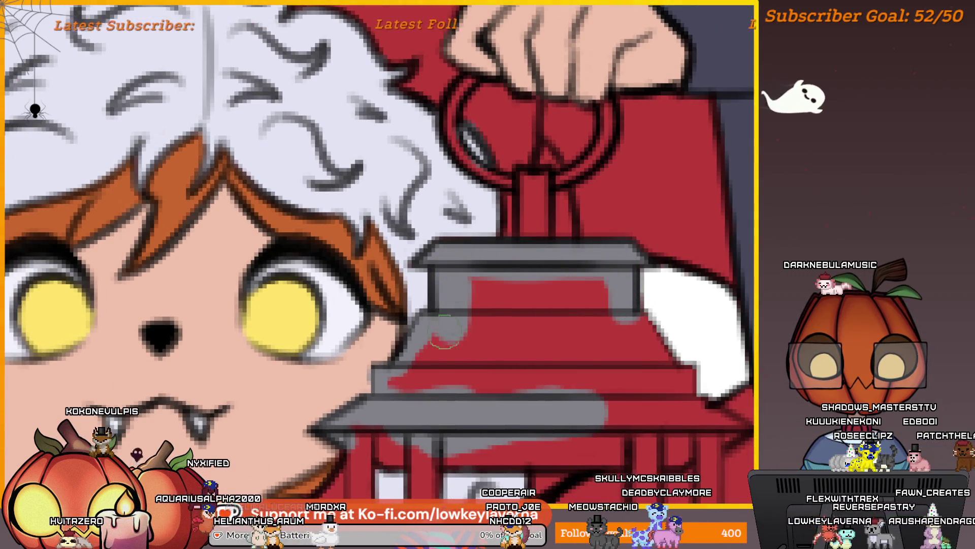
left_click_drag(454, 336, 391, 396)
Cover the remaining red on the middle and upper roof tiers with grey
scroll(528, 320, "down", 1)
left_click_drag(509, 368, 630, 315)
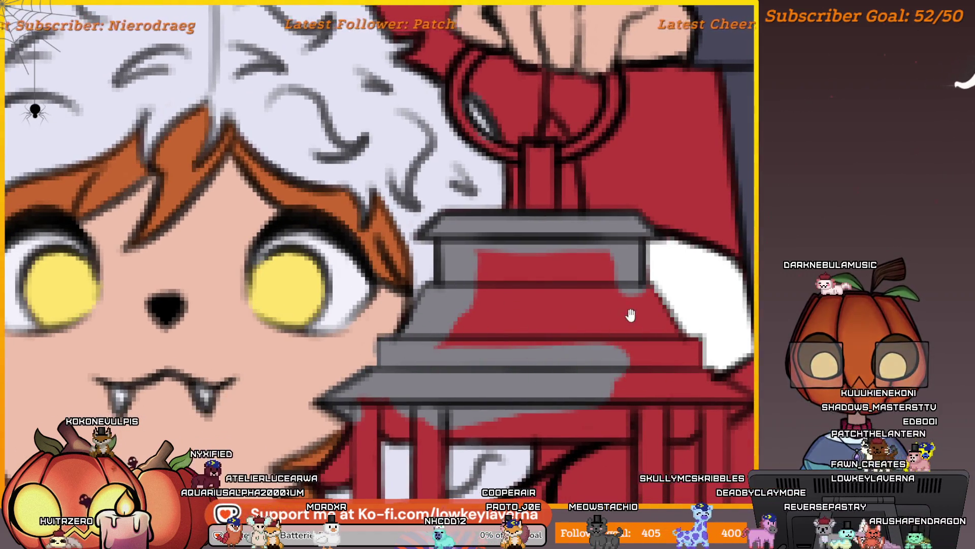
scroll(630, 315, "up", 1)
left_click_drag(625, 396, 616, 308)
left_click_drag(579, 338, 462, 344)
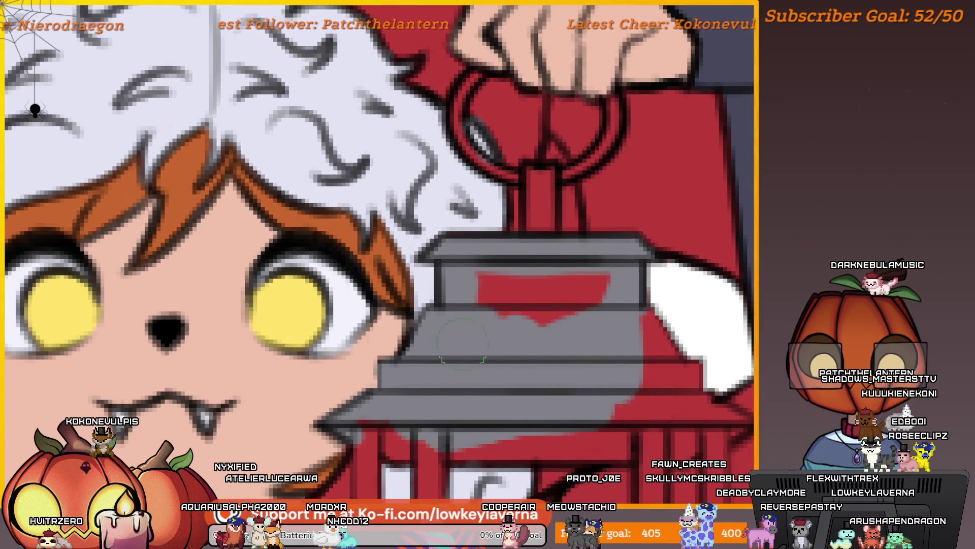
mouse_move(534, 283)
left_mouse_down()
mouse_move(577, 261)
mouse_move(583, 279)
mouse_move(582, 244)
mouse_move(541, 224)
left_mouse_up()
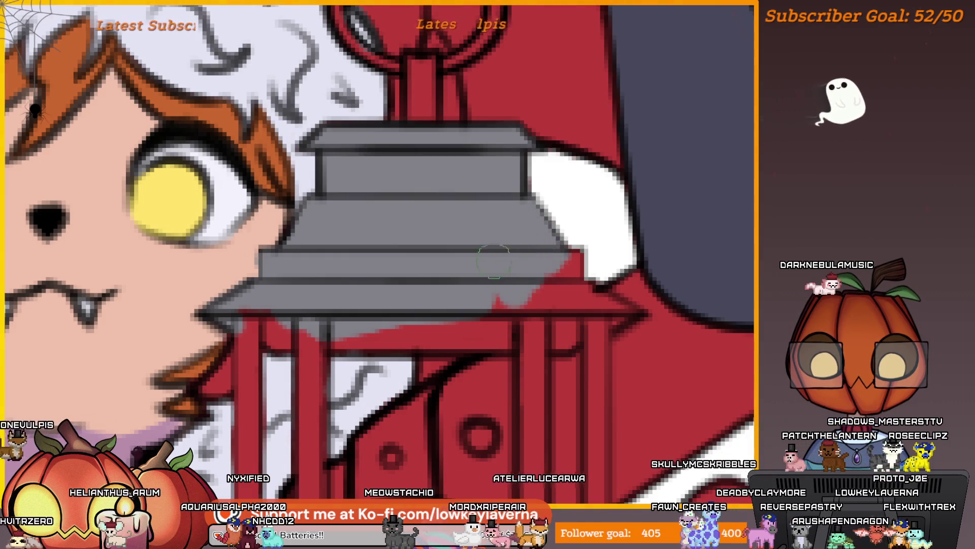
Paint grey over the red strip just under the lantern roof
scroll(522, 298, "down", 2)
left_click_drag(521, 298, 593, 283)
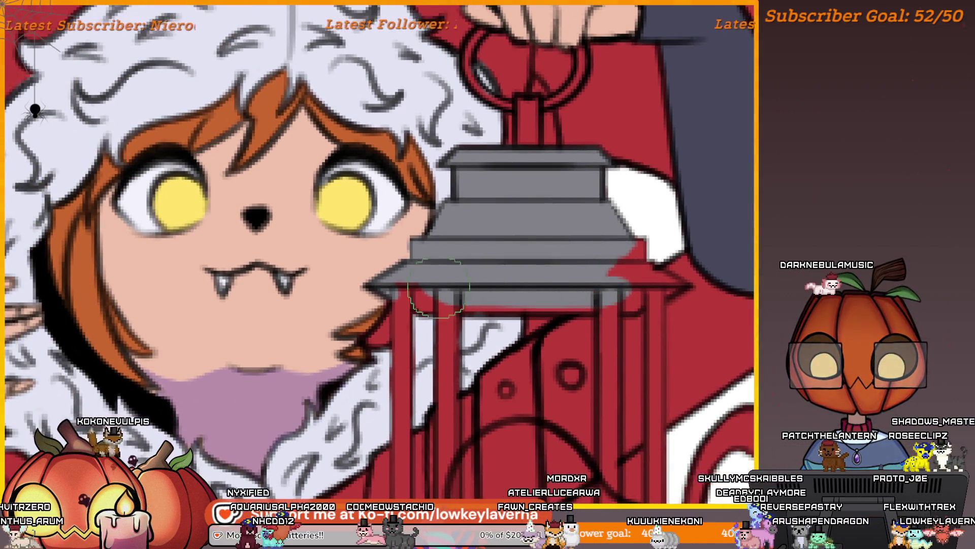
left_click_drag(644, 242, 534, 261)
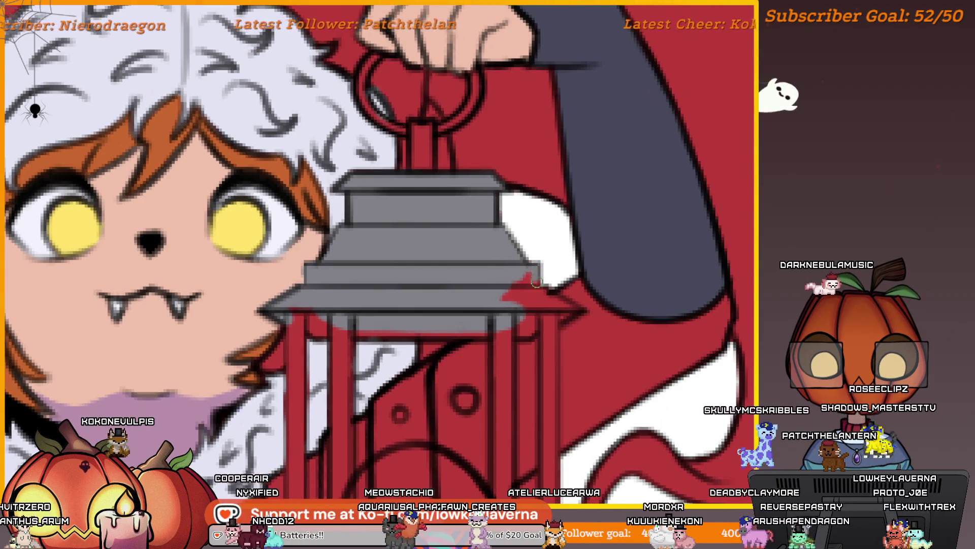
scroll(551, 283, "up", 3)
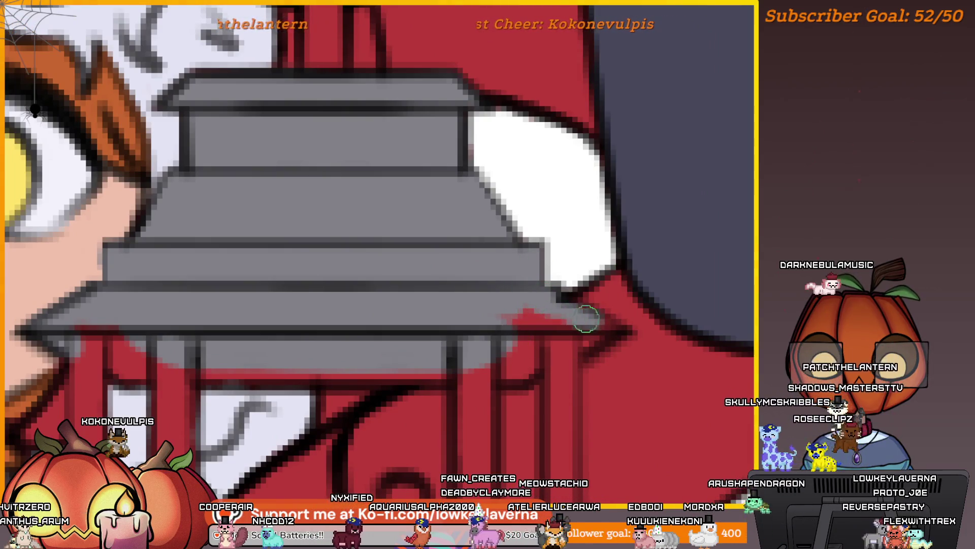
left_click_drag(604, 330, 547, 353)
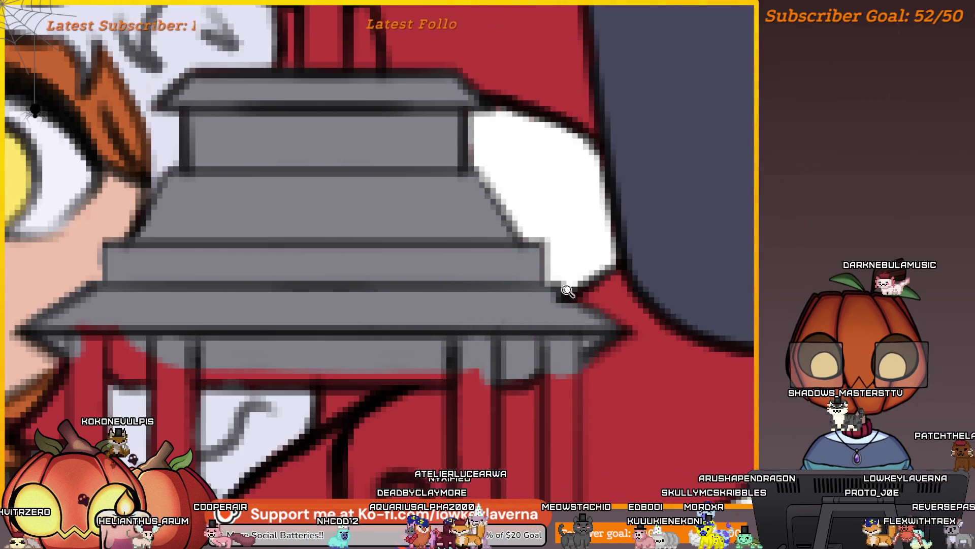
scroll(567, 290, "down", 3)
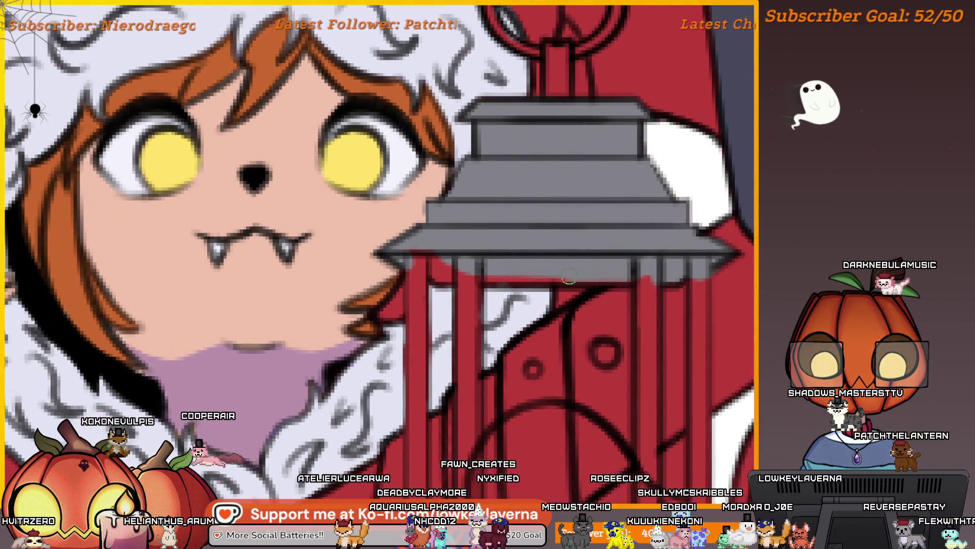
scroll(466, 301, "up", 1)
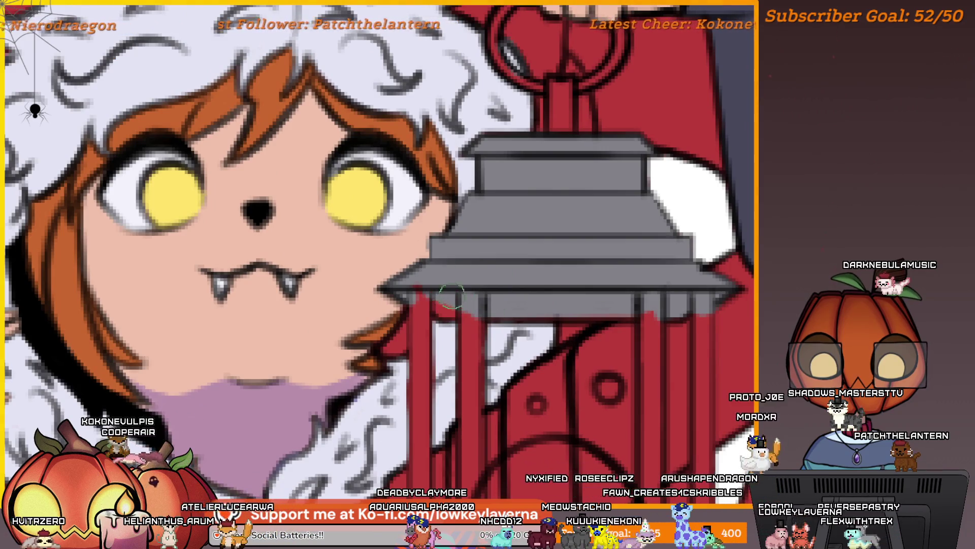
scroll(512, 232, "down", 3)
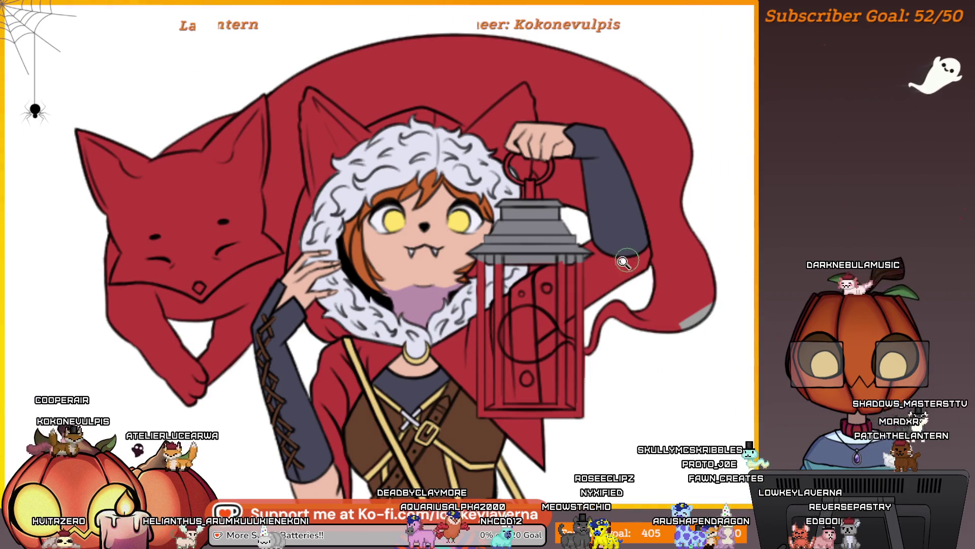
Paint the lantern's left and right poles grey, enlarging the brush for the right one
scroll(630, 336, "down", 3)
scroll(612, 350, "down", 2)
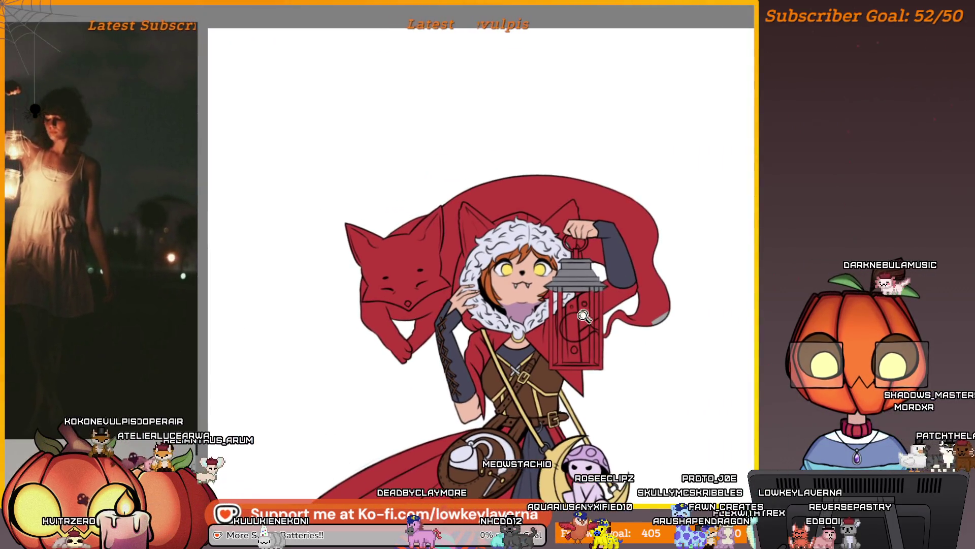
scroll(587, 305, "up", 6)
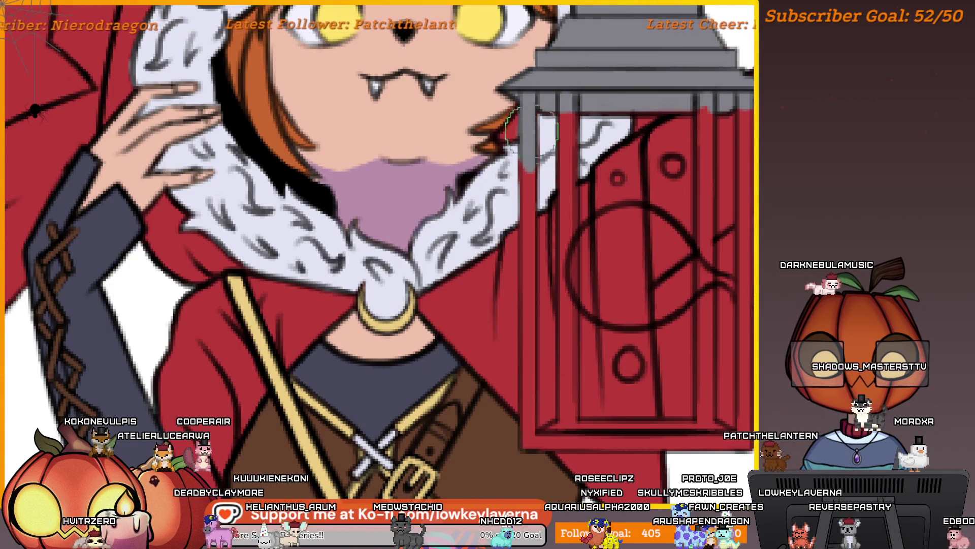
scroll(534, 112, "down", 2)
left_click_drag(533, 117, 536, 417)
key("bracketright")
key("bracketright")
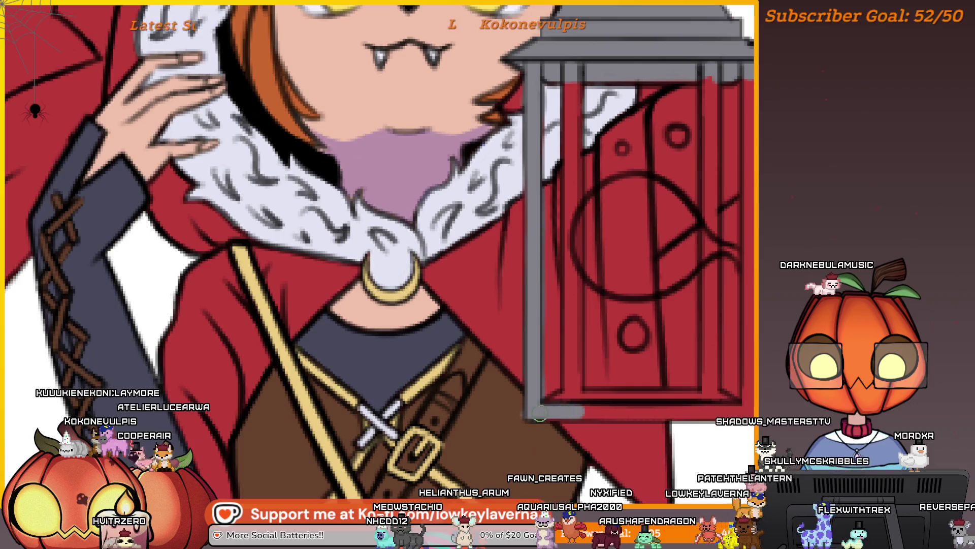
scroll(655, 399, "right", 5)
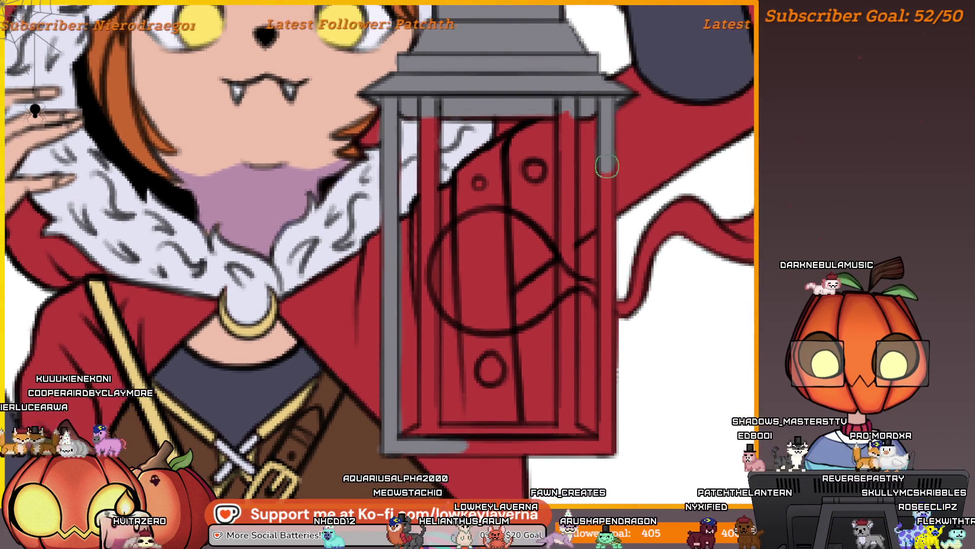
left_click_drag(606, 212, 607, 424)
Select the white strokes inside the lantern glass, then clear the selection
scroll(633, 318, "down", 3)
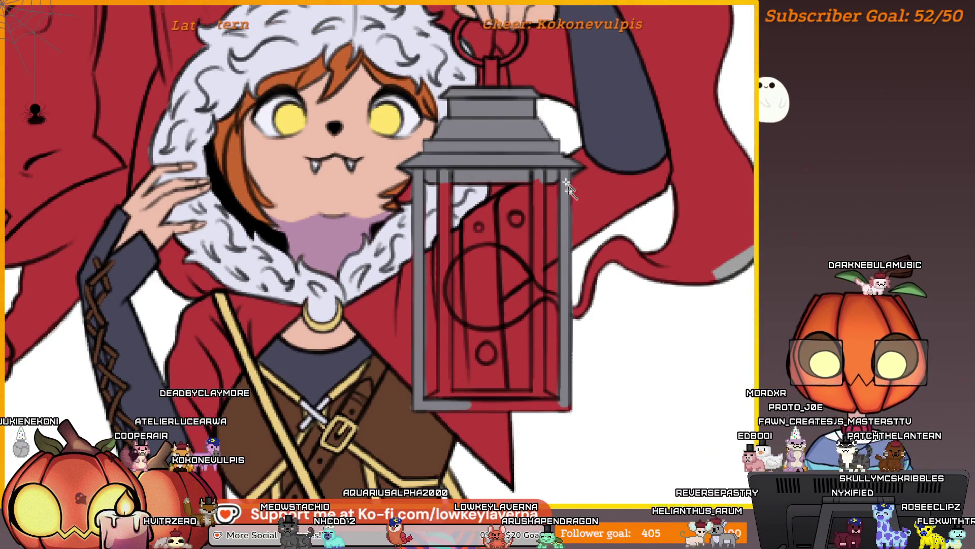
scroll(571, 254, "left", 2)
left_click(548, 355)
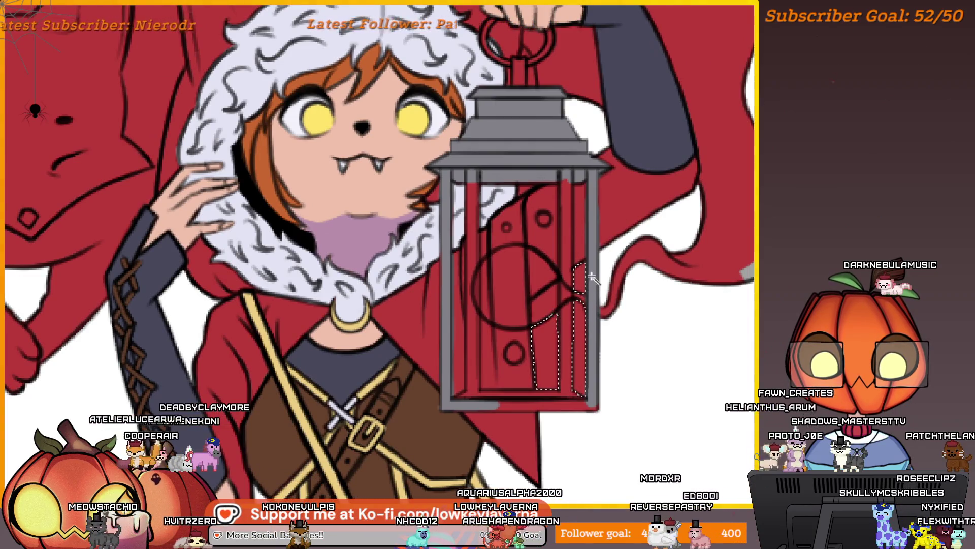
scroll(634, 395, "down", 3)
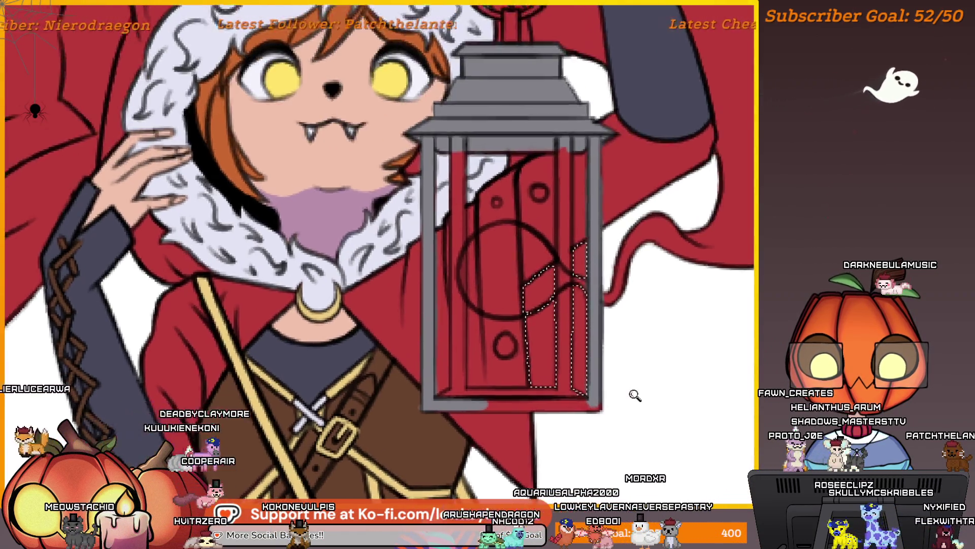
left_click_drag(592, 417, 598, 394)
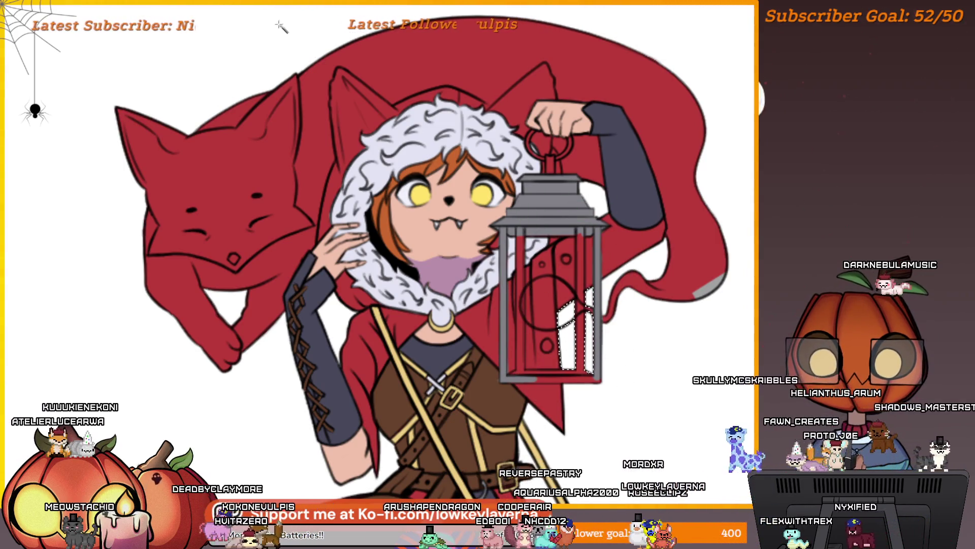
key("ctrl+d")
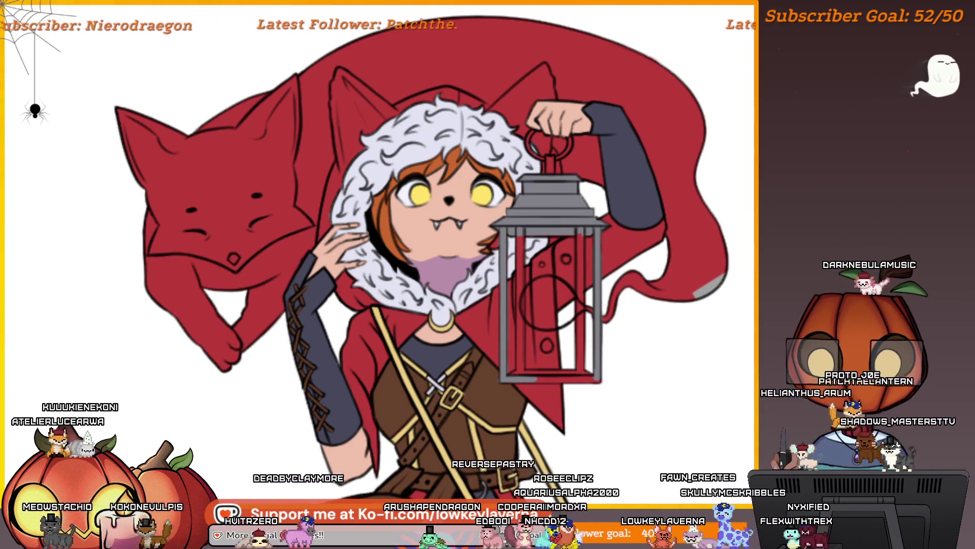
key("ctrl+0")
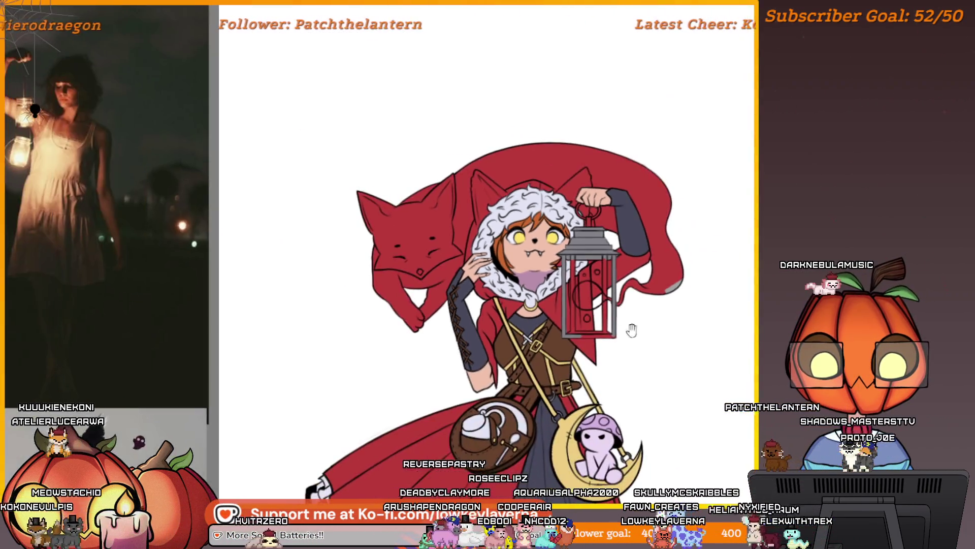
scroll(619, 305, "up", 5)
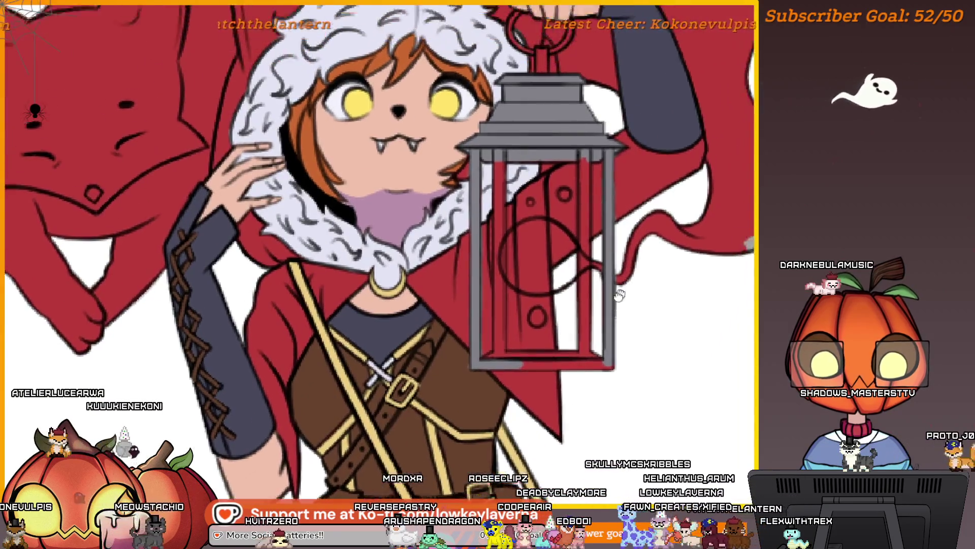
mouse_move(619, 295)
left_mouse_down()
mouse_move(626, 330)
mouse_move(637, 325)
left_mouse_up()
scroll(627, 330, "down", 2)
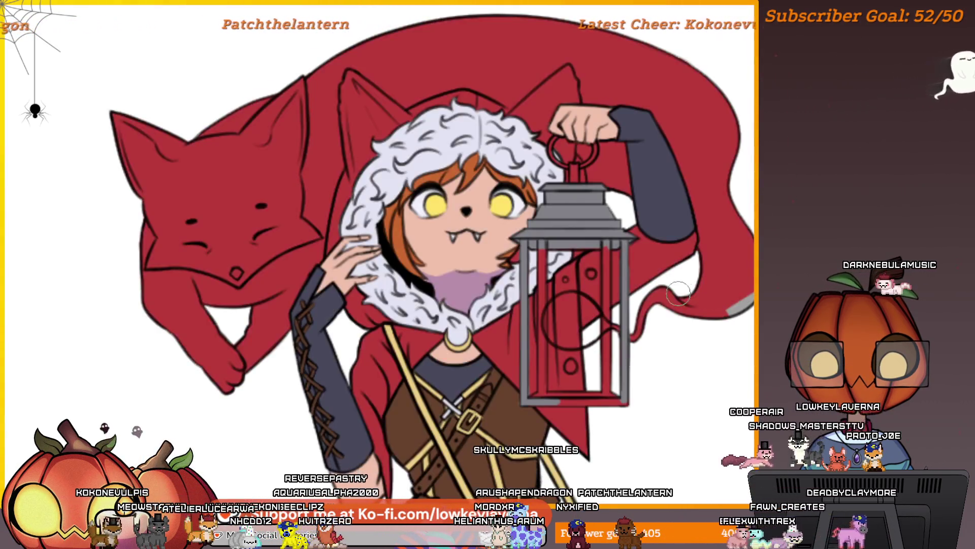
left_click_drag(717, 217, 621, 261)
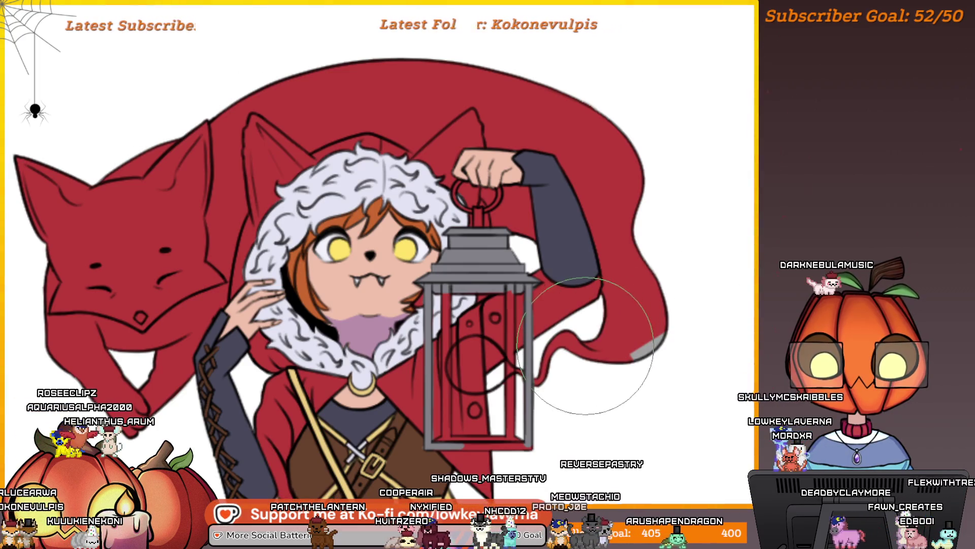
mouse_move(585, 345)
left_mouse_down()
mouse_move(643, 355)
mouse_move(559, 362)
left_mouse_up()
key("bracketleft")
key("bracketleft")
key("bracketleft")
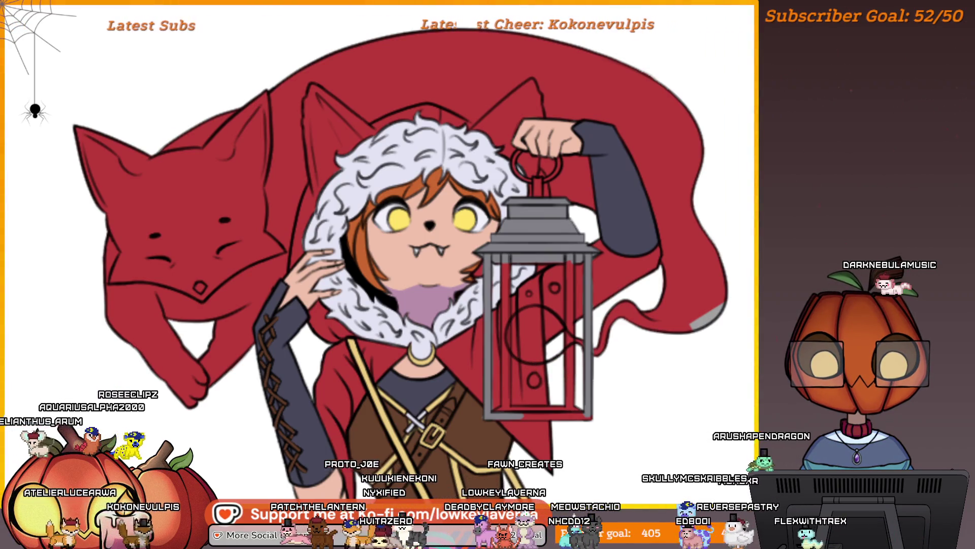
scroll(457, 230, "down", 3)
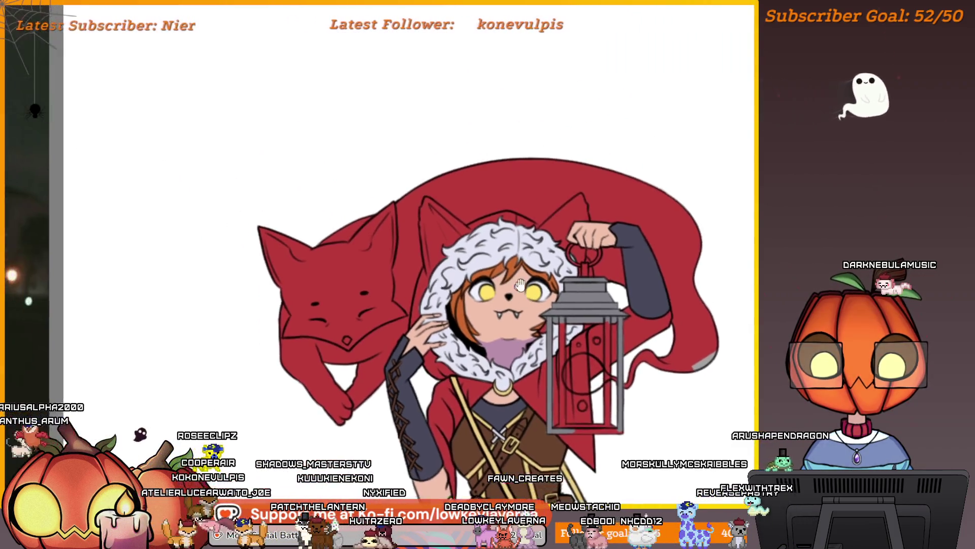
Erase the red fill on the fox, lower-right cloak, cape top and between fox and girl
mouse_move(458, 229)
left_mouse_down()
mouse_move(311, 222)
mouse_move(307, 361)
mouse_move(325, 402)
left_mouse_up()
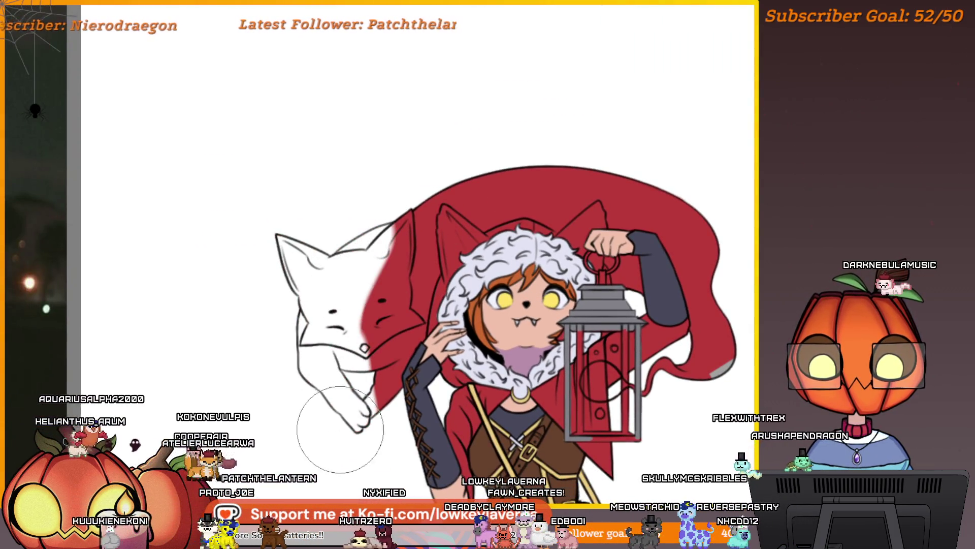
scroll(708, 341, "up", 5)
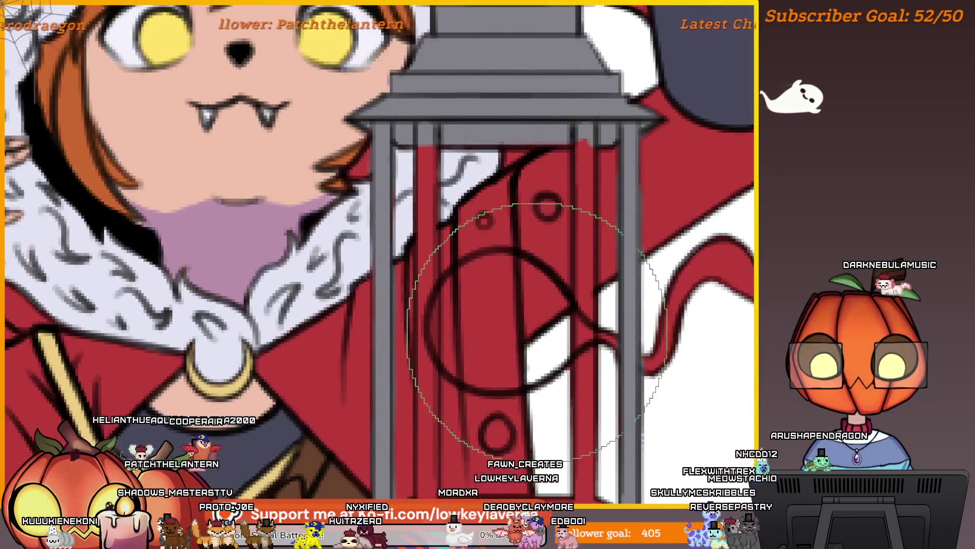
scroll(287, 396, "right", 3)
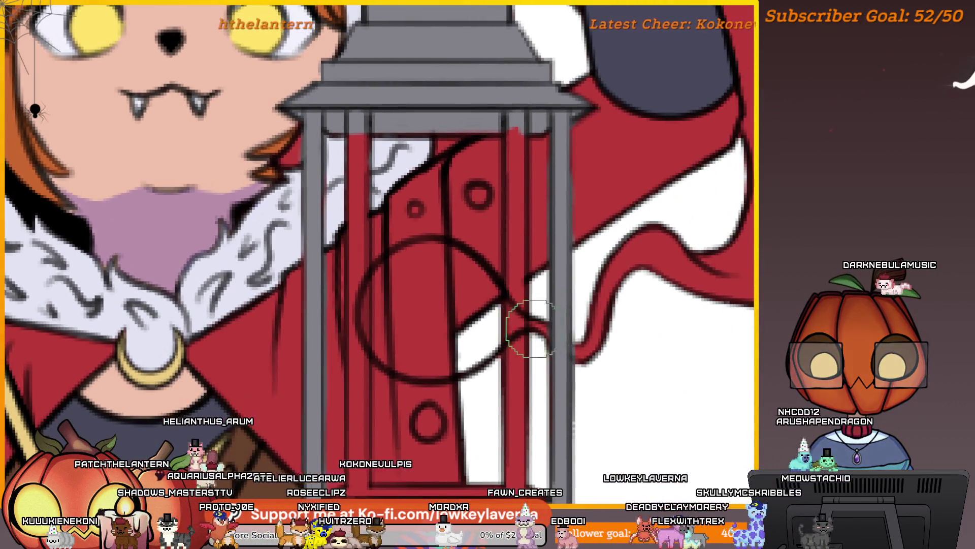
scroll(593, 328, "right", 2)
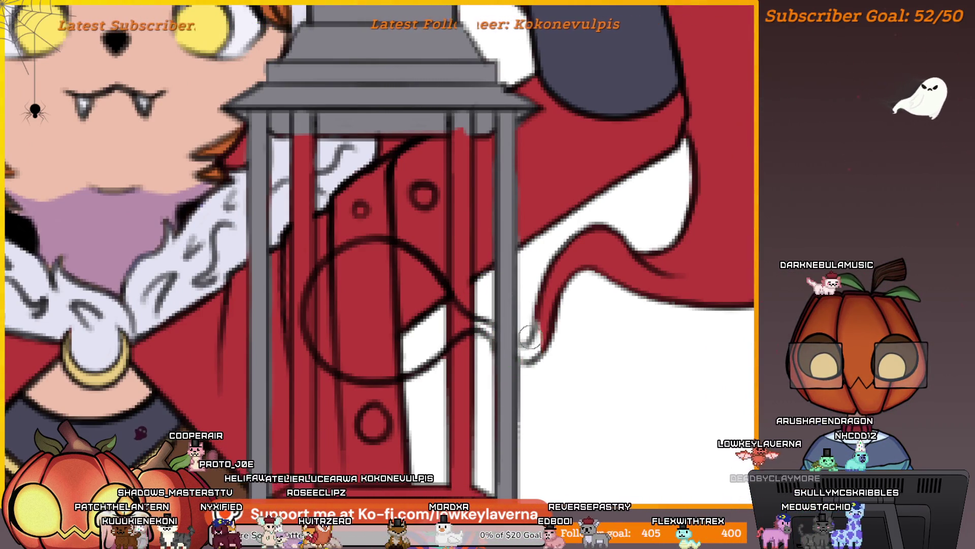
scroll(624, 276, "down", 5)
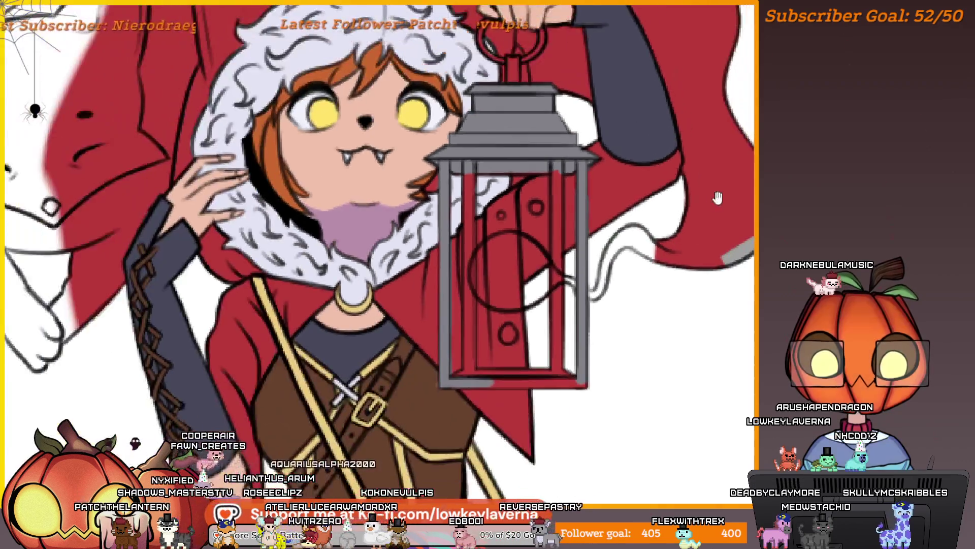
scroll(534, 340, "up", 3)
mouse_move(488, 447)
left_mouse_down()
mouse_move(564, 450)
mouse_move(618, 335)
mouse_move(583, 253)
left_mouse_up()
scroll(683, 224, "down", 3)
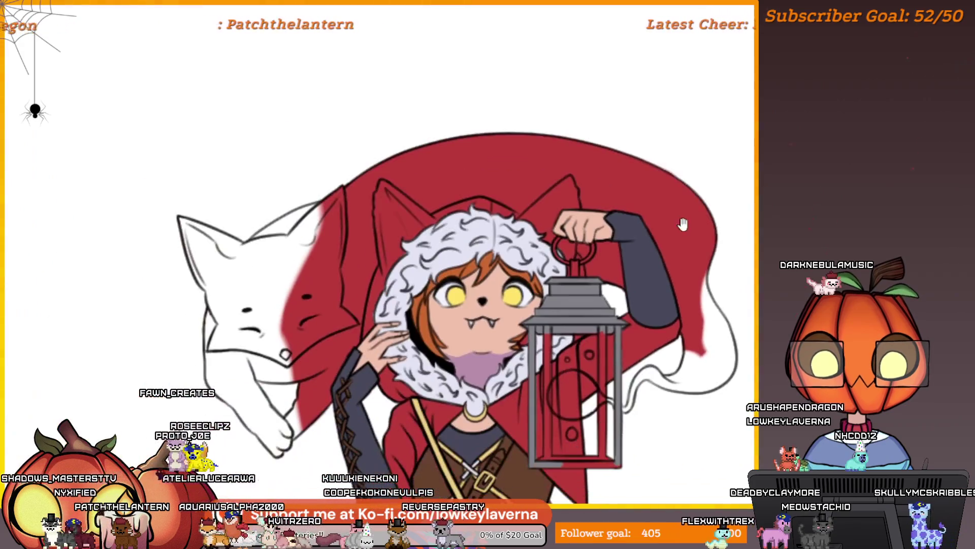
mouse_move(730, 235)
left_mouse_down()
mouse_move(640, 153)
mouse_move(467, 135)
mouse_move(356, 152)
left_mouse_up()
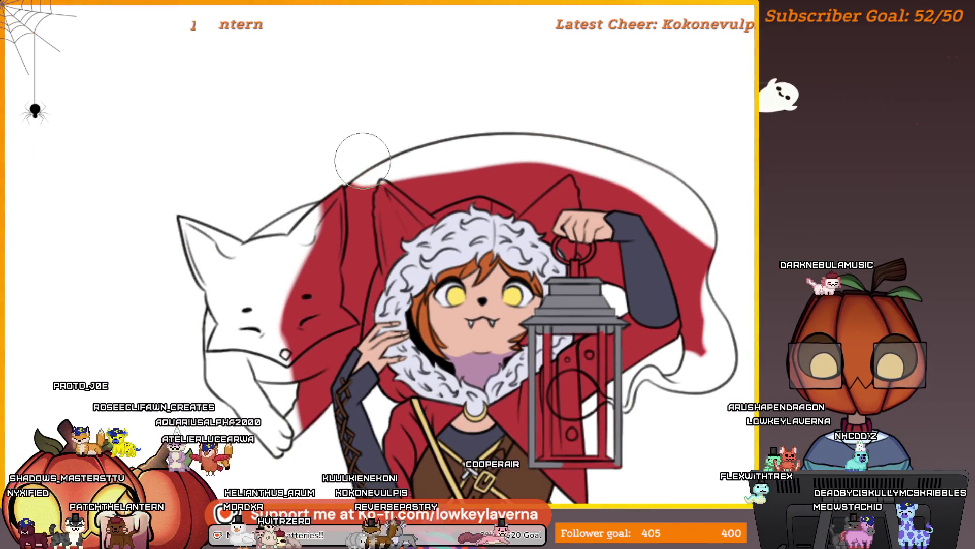
left_click_drag(315, 201, 305, 376)
mouse_move(358, 358)
left_mouse_down()
mouse_move(384, 264)
mouse_move(362, 112)
left_mouse_up()
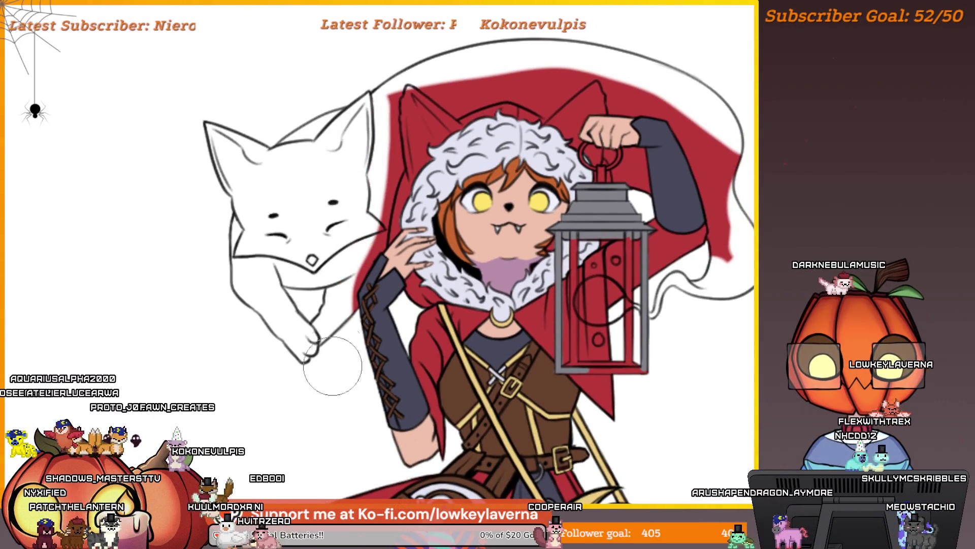
Paint out the stray red along the hood's right edge beside the raised arm
left_click_drag(375, 246, 320, 315)
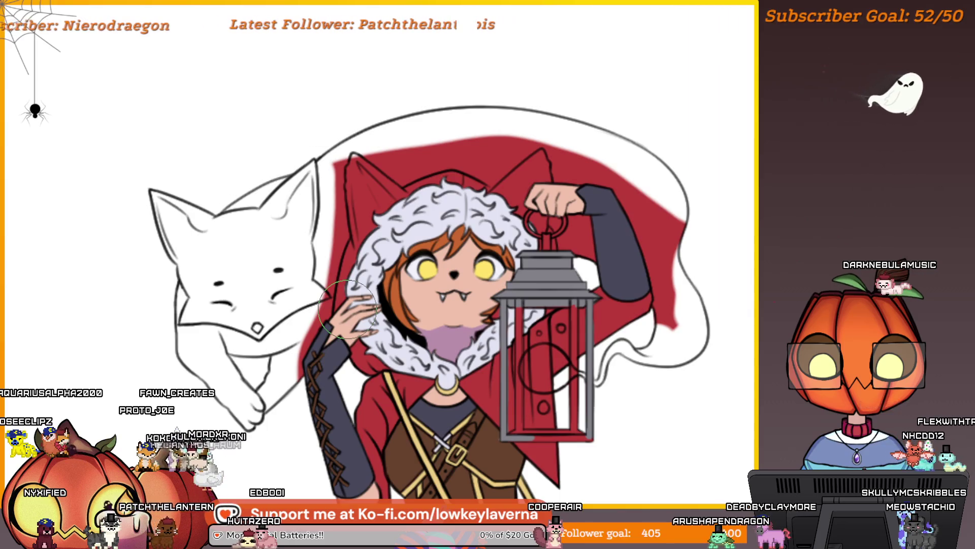
scroll(561, 289, "up", 5)
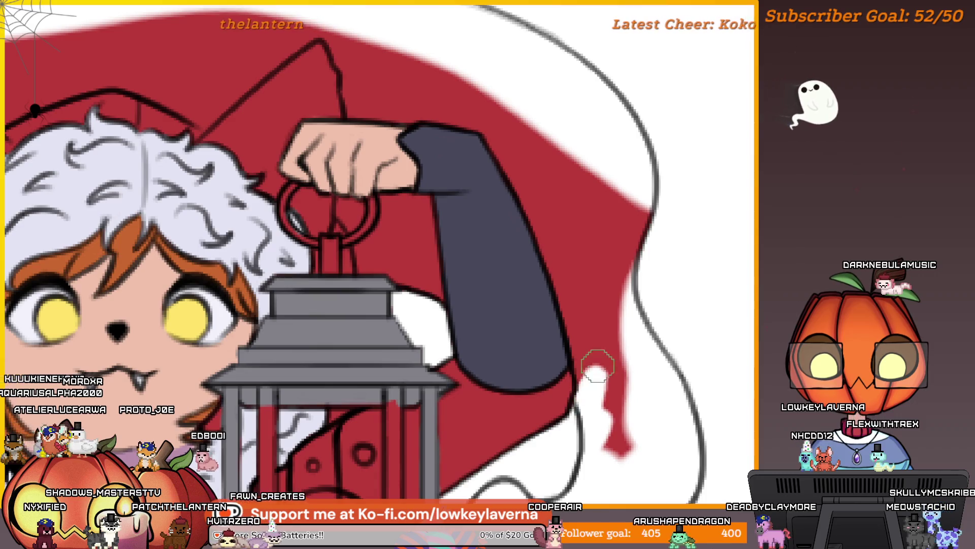
left_click_drag(593, 363, 602, 425)
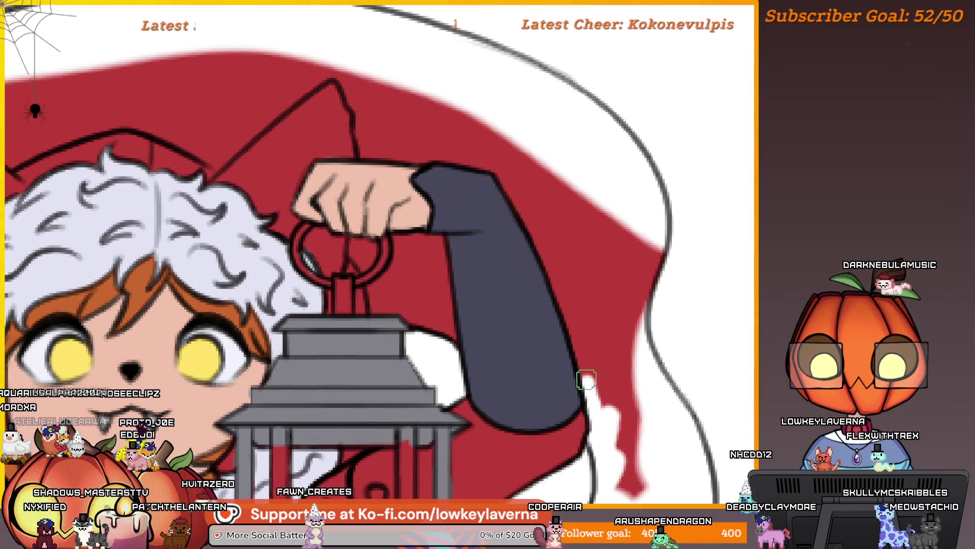
scroll(534, 224, "up", 2)
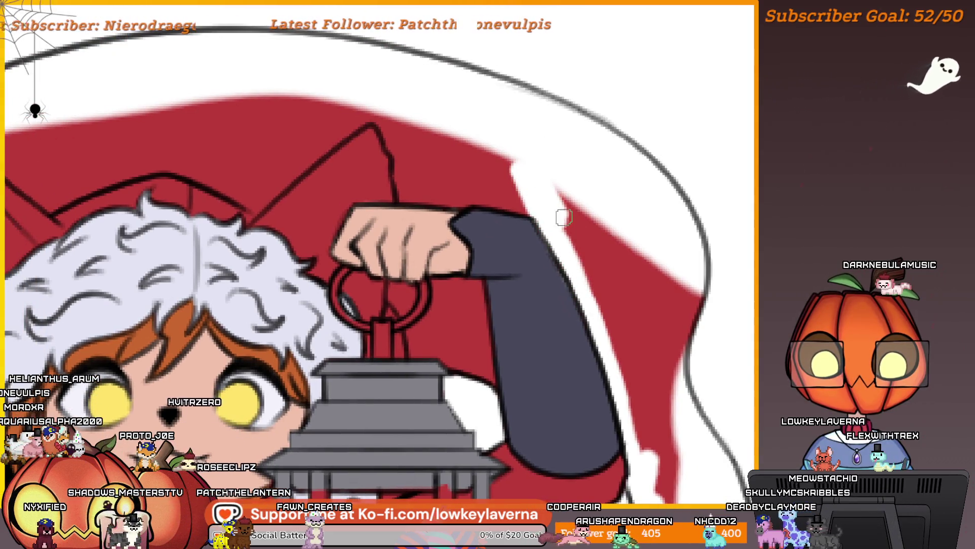
scroll(559, 212, "down", 4)
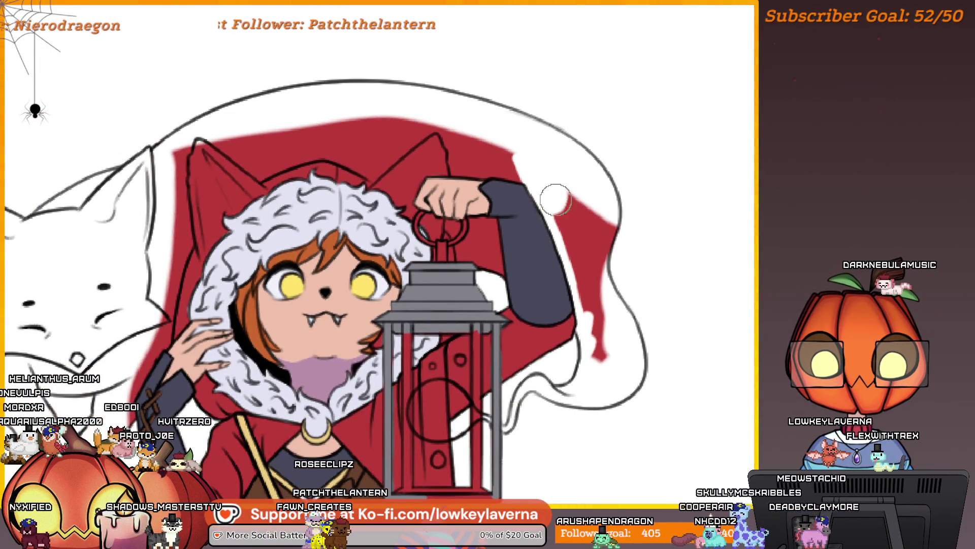
left_click_drag(556, 199, 617, 333)
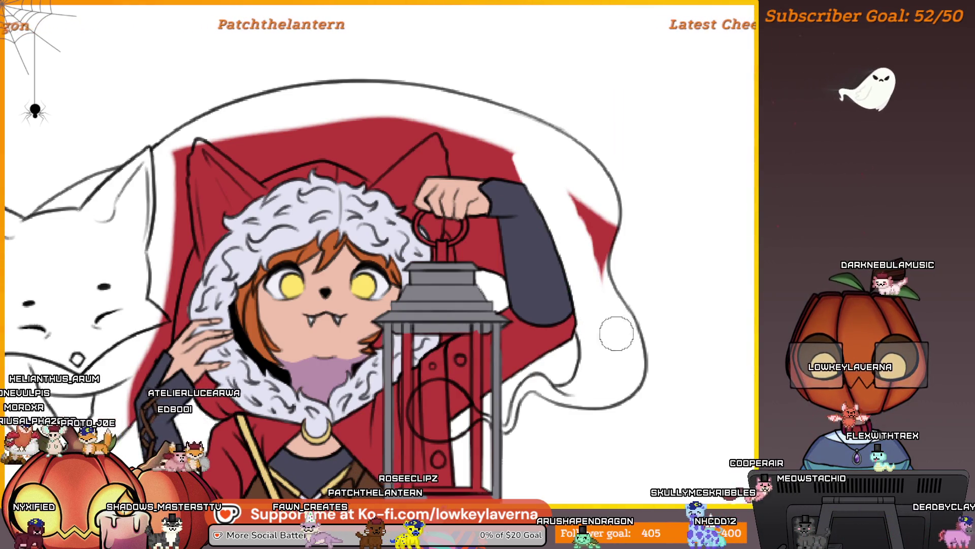
left_click_drag(560, 190, 722, 266)
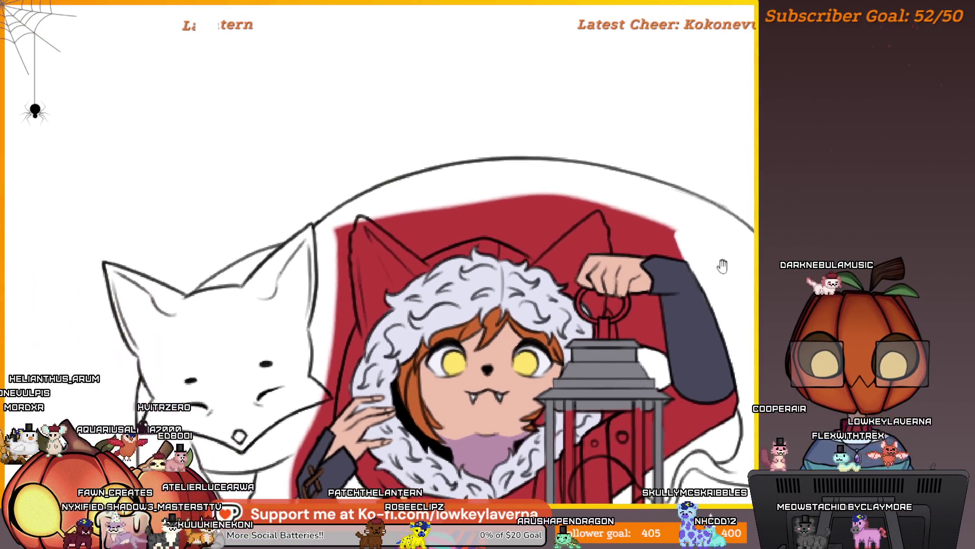
scroll(583, 221, "up", 5)
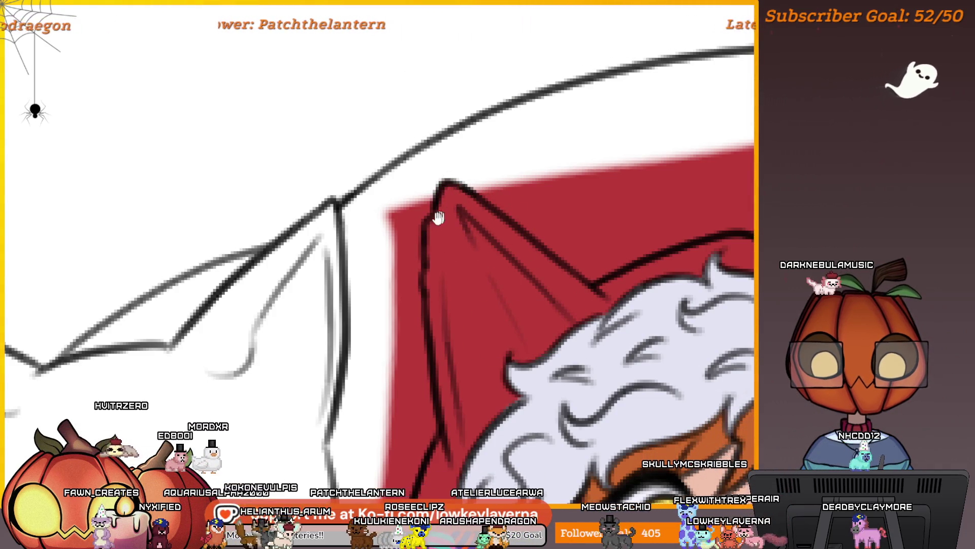
Pan down the hood's left edge from its ear tip to the fox and girl's face
left_click_drag(438, 218, 502, 99)
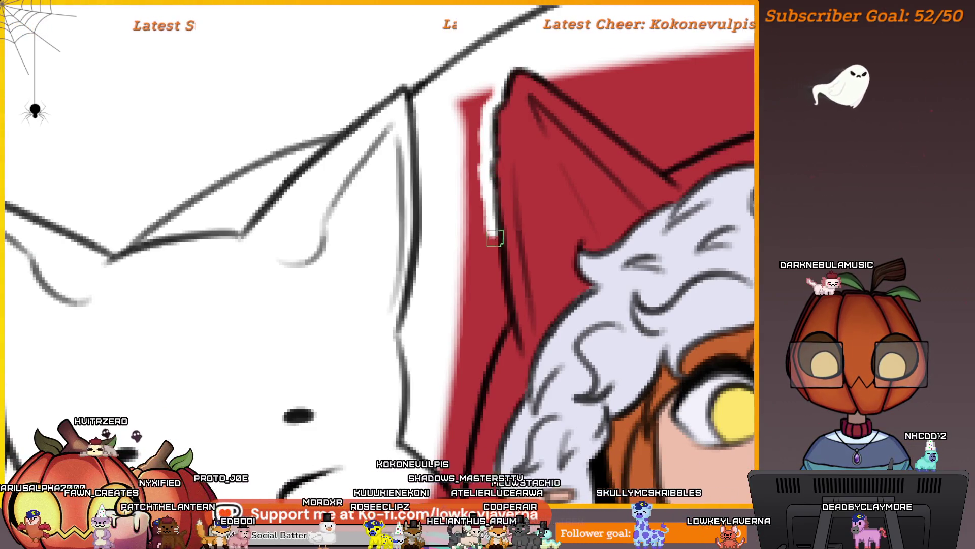
left_click_drag(505, 314, 519, 249)
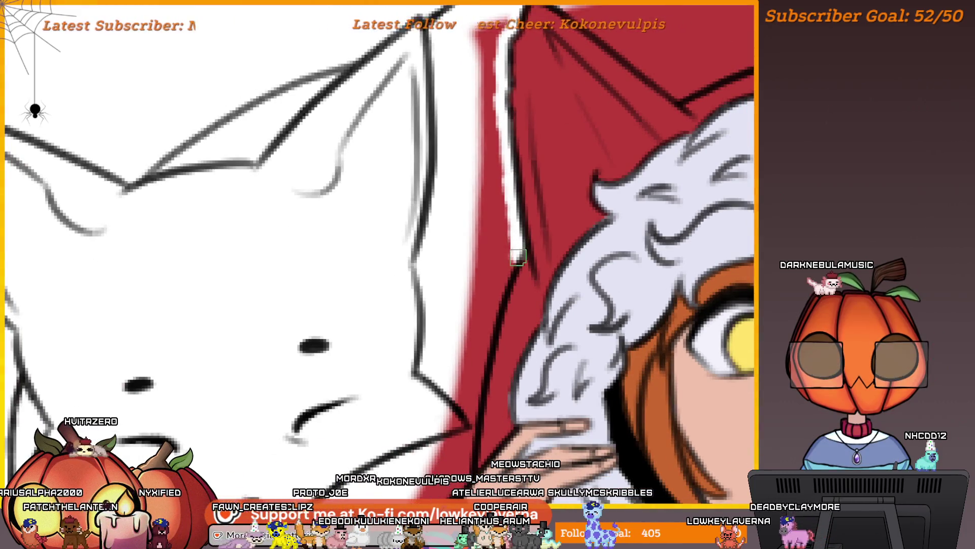
left_click_drag(477, 380, 536, 239)
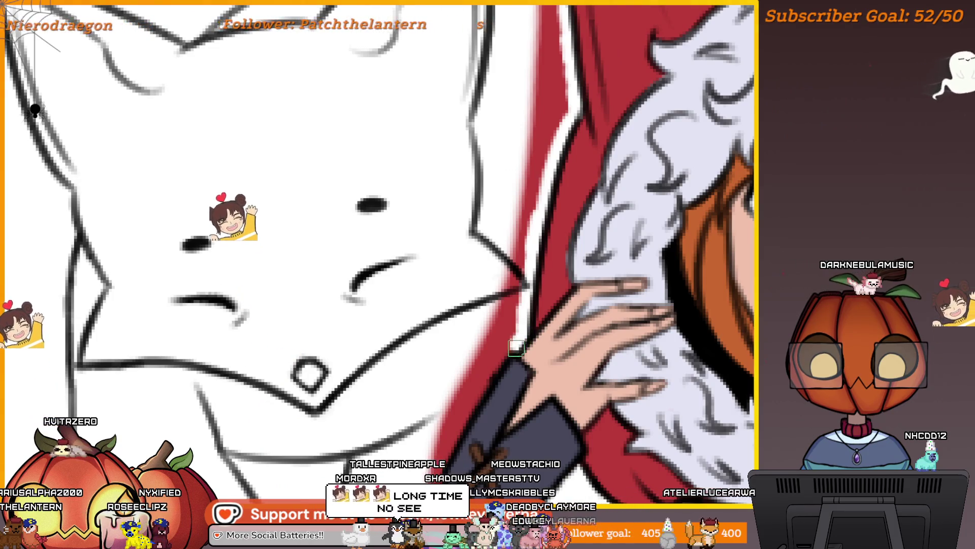
left_click_drag(500, 350, 544, 227)
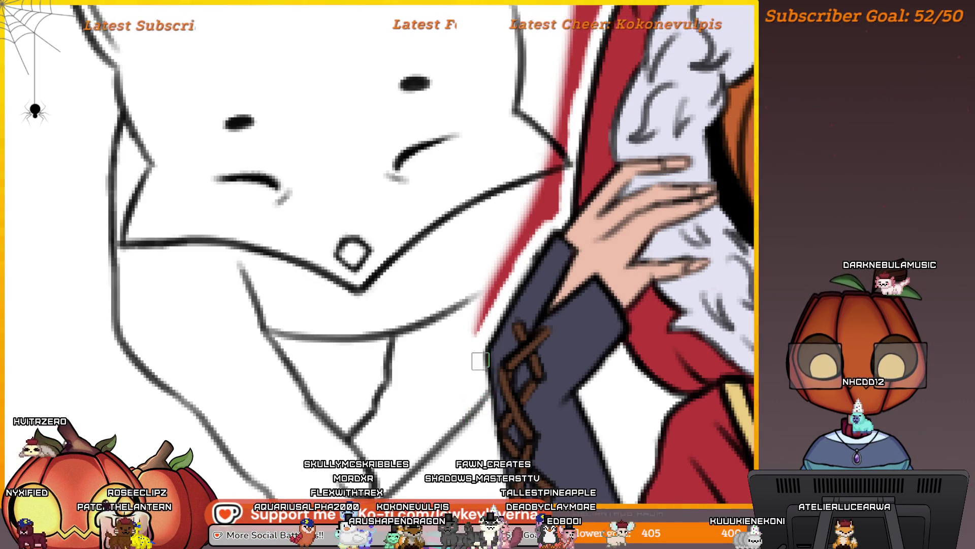
scroll(491, 311, "down", 2)
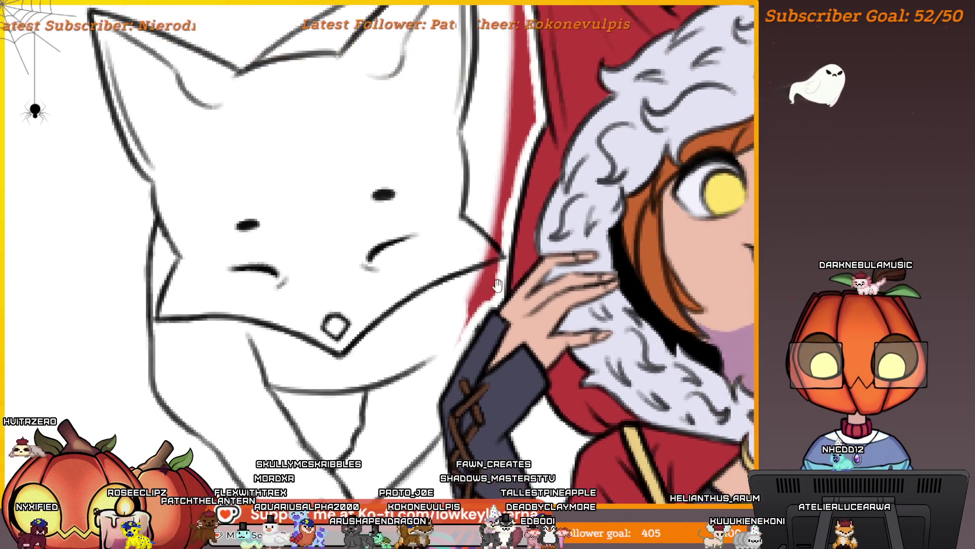
scroll(490, 311, "down", 1)
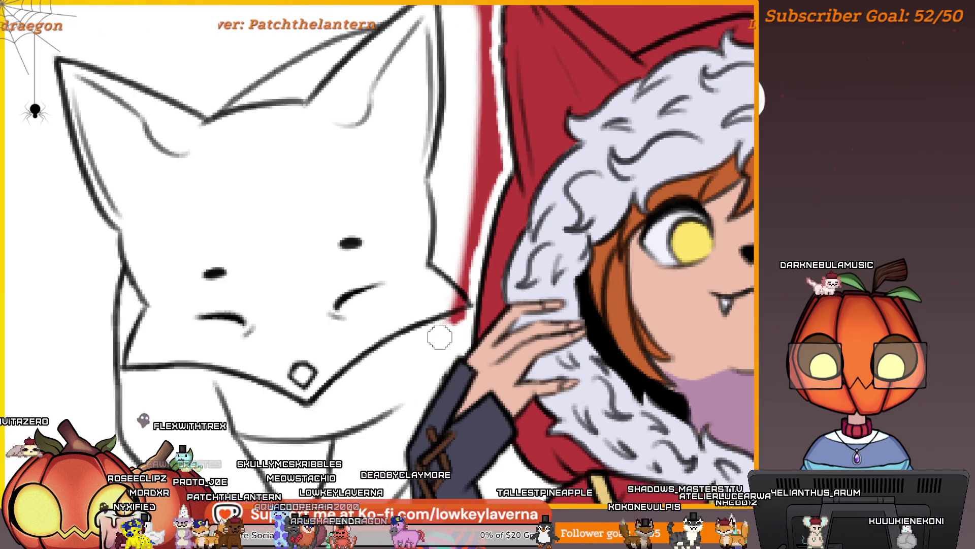
mouse_move(474, 263)
left_mouse_down()
mouse_move(481, 405)
mouse_move(508, 331)
mouse_move(501, 341)
mouse_move(514, 337)
mouse_move(531, 173)
left_mouse_up()
scroll(477, 383, "up", 3)
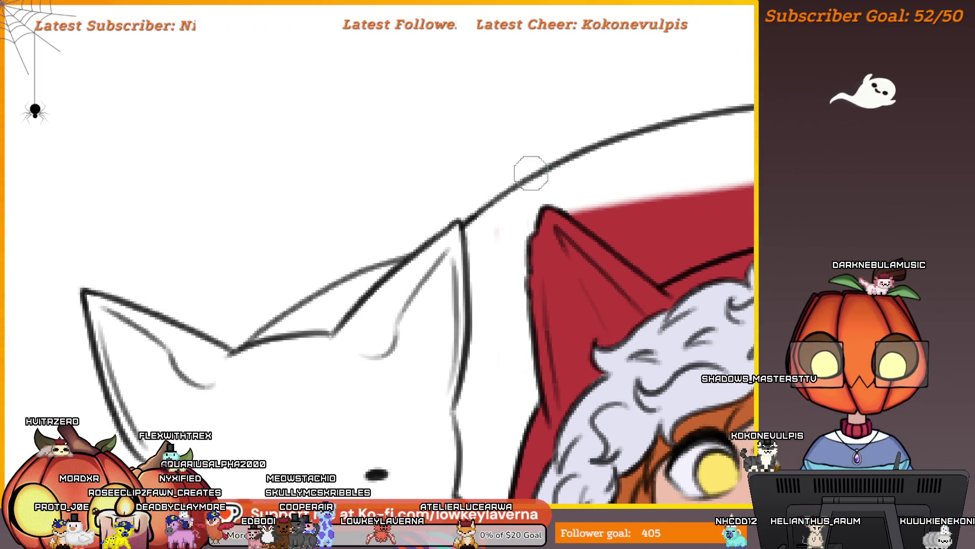
Level and zoom in on the hood top, painting white over red along its top and diagonal edges
mouse_move(476, 372)
left_mouse_down()
mouse_move(475, 290)
mouse_move(653, 263)
left_mouse_up()
key("ctrl+plus")
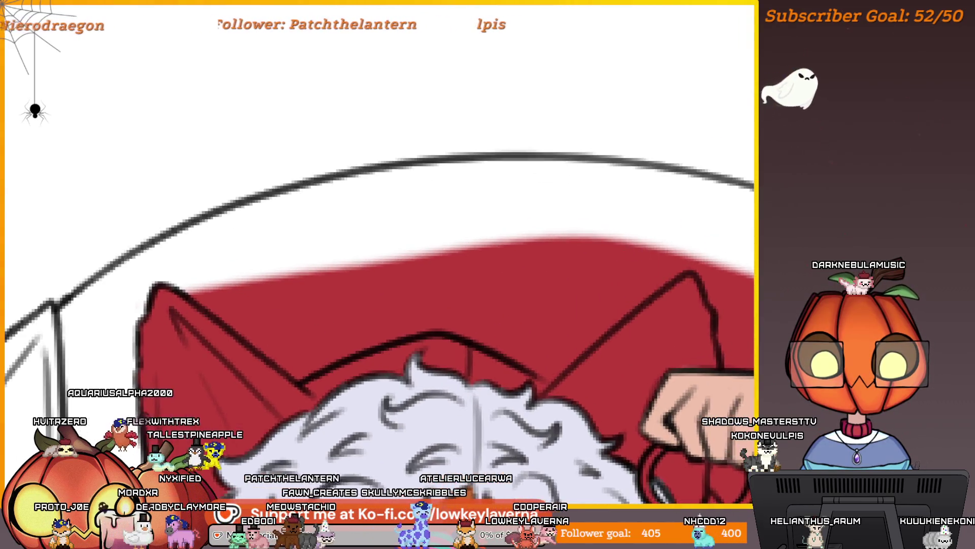
mouse_move(684, 220)
left_mouse_down()
mouse_move(467, 260)
mouse_move(294, 265)
mouse_move(252, 246)
mouse_move(420, 239)
mouse_move(488, 220)
left_mouse_up()
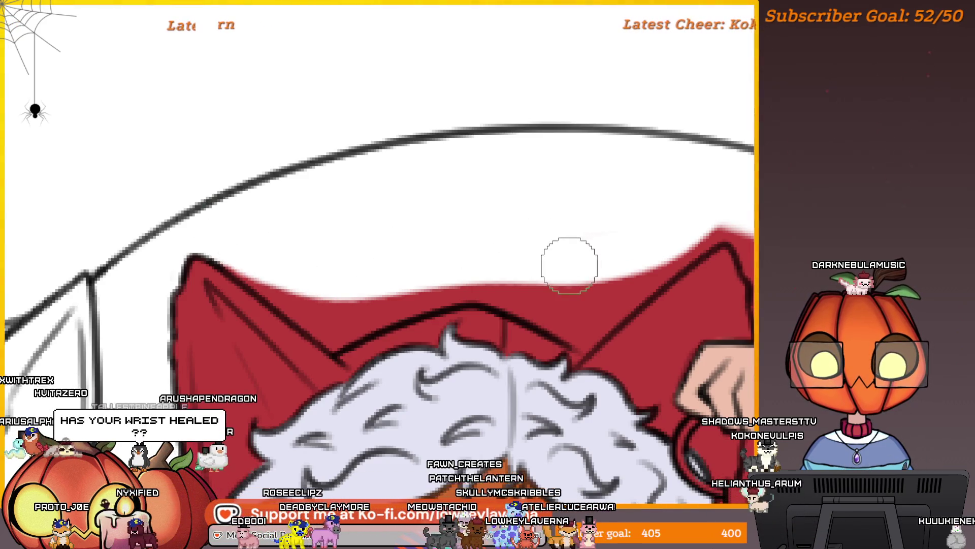
scroll(671, 255, "up", 2)
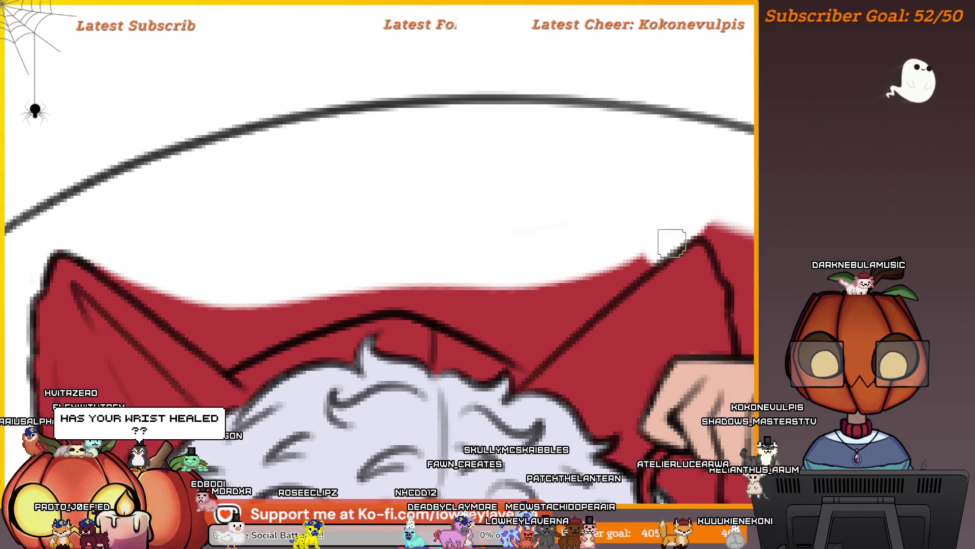
left_click_drag(672, 243, 527, 362)
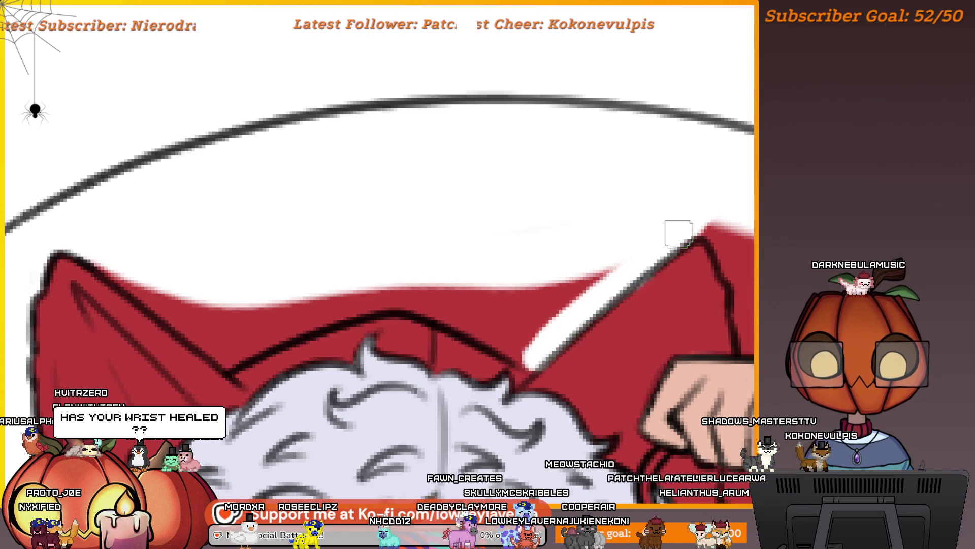
left_click_drag(597, 273, 633, 260)
left_click_drag(682, 300, 534, 304)
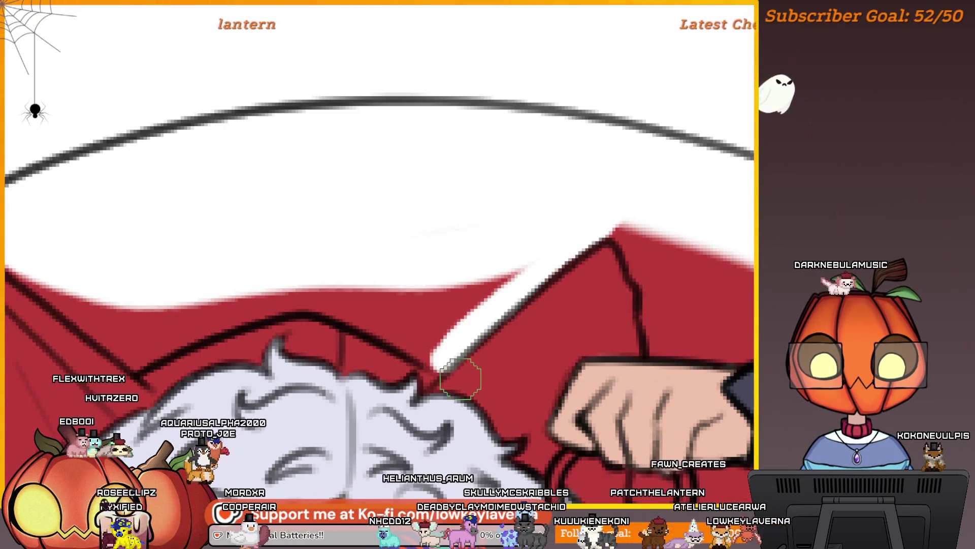
Cover the stray red triangle beside the hood's left ear with white along its edges
left_click_drag(461, 378, 670, 226)
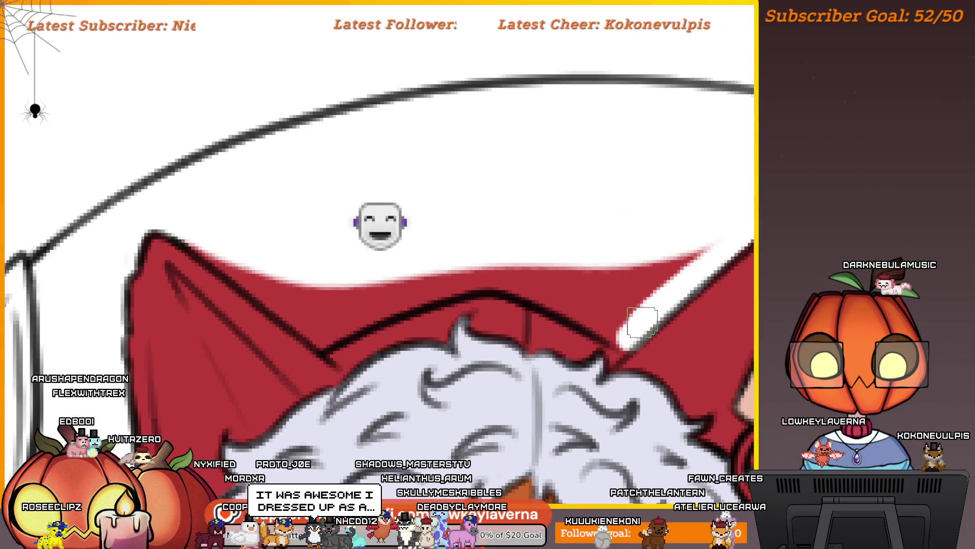
scroll(645, 328, "up", 2)
scroll(673, 311, "left", 1)
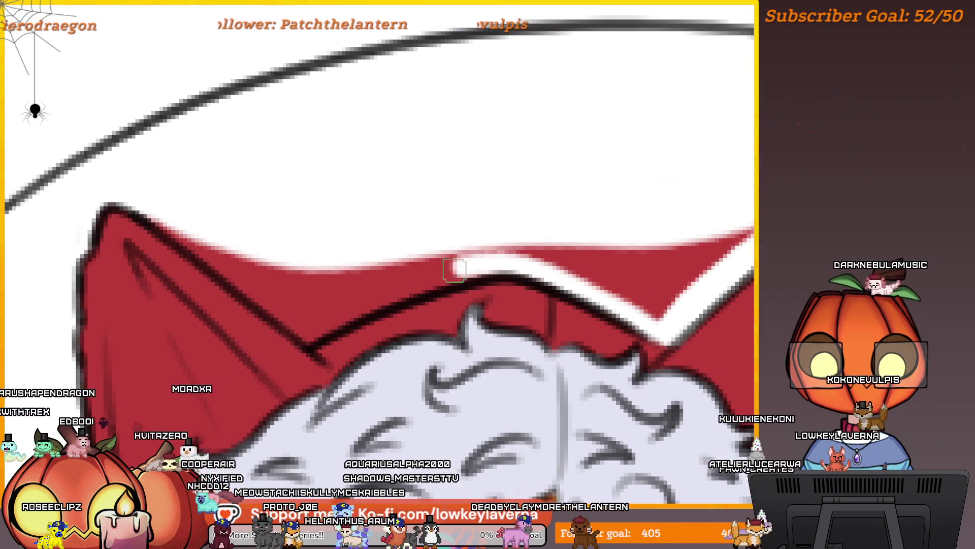
left_click_drag(658, 309, 589, 325)
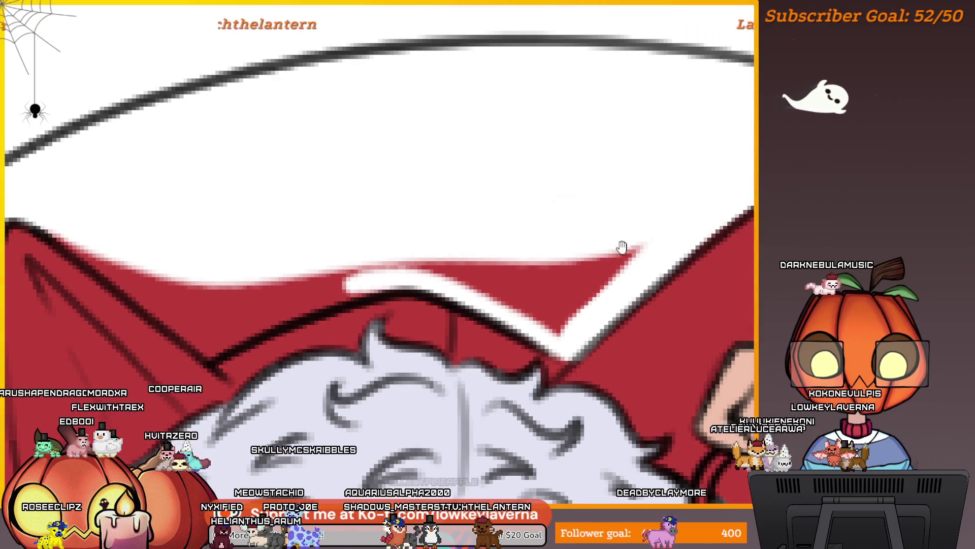
mouse_move(622, 247)
left_mouse_down()
mouse_move(646, 260)
mouse_move(592, 339)
left_mouse_up()
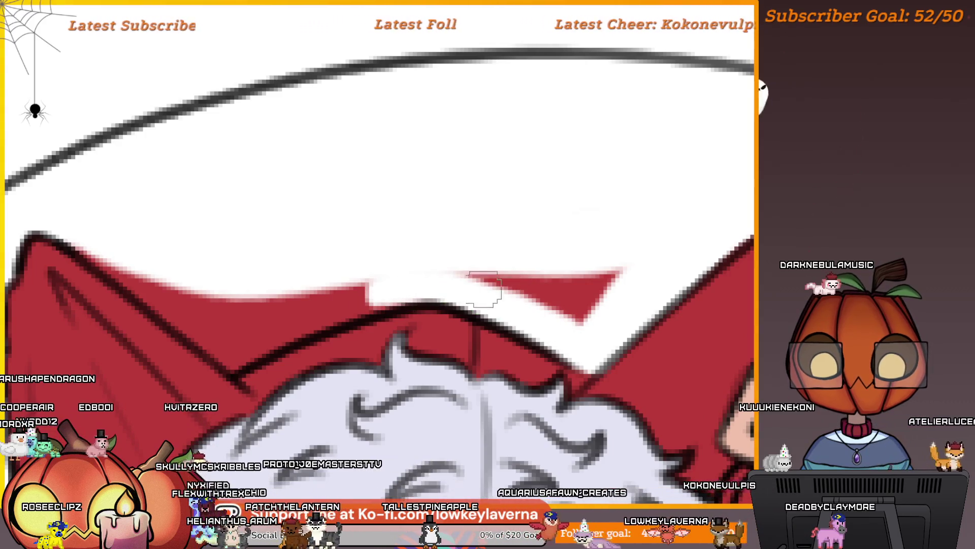
mouse_move(484, 289)
left_mouse_down()
mouse_move(479, 276)
mouse_move(542, 300)
left_mouse_up()
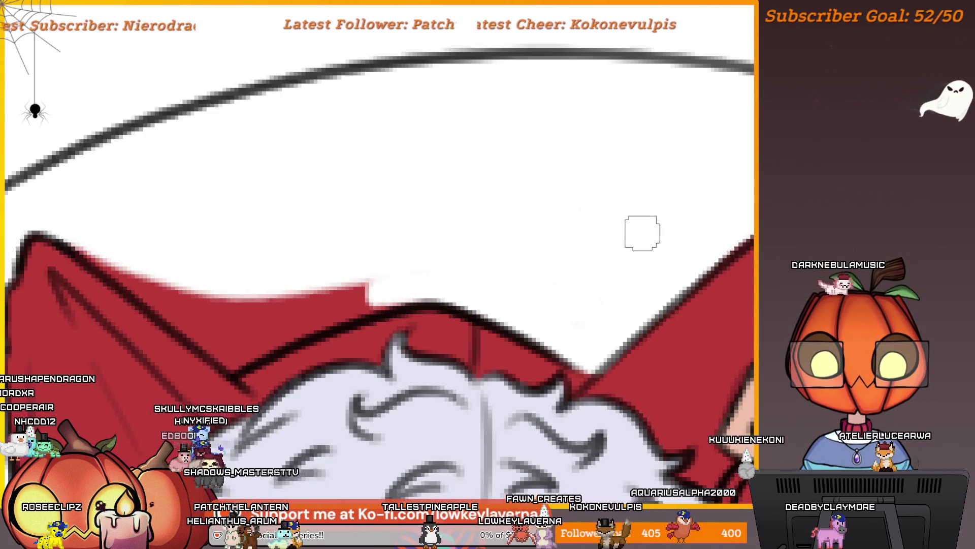
left_click_drag(473, 283, 584, 264)
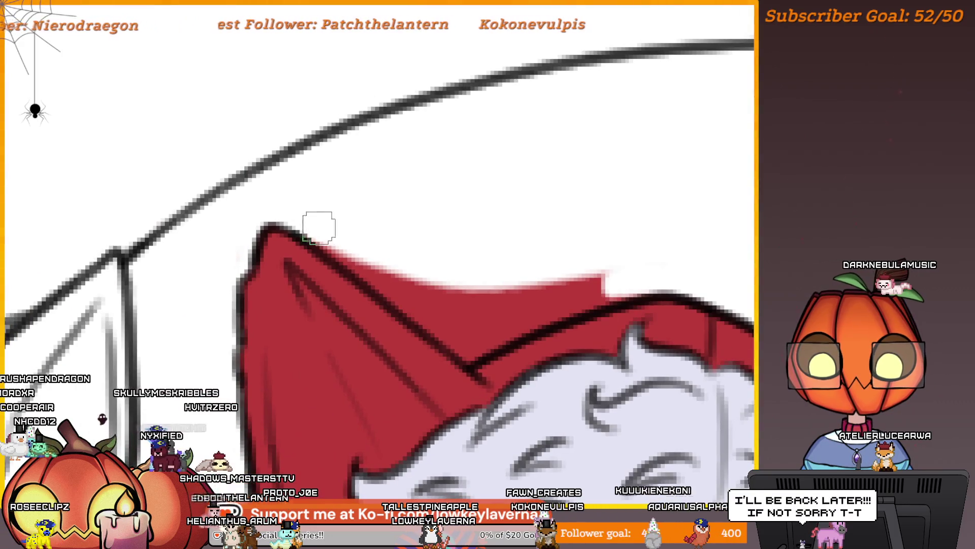
left_click_drag(411, 300, 464, 341)
left_click_drag(647, 285, 599, 285)
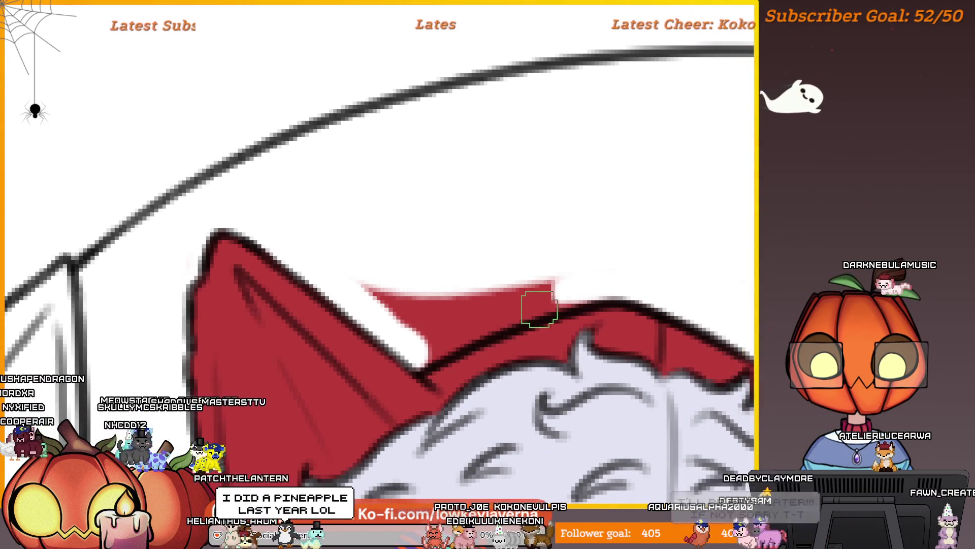
left_click_drag(455, 341, 528, 312)
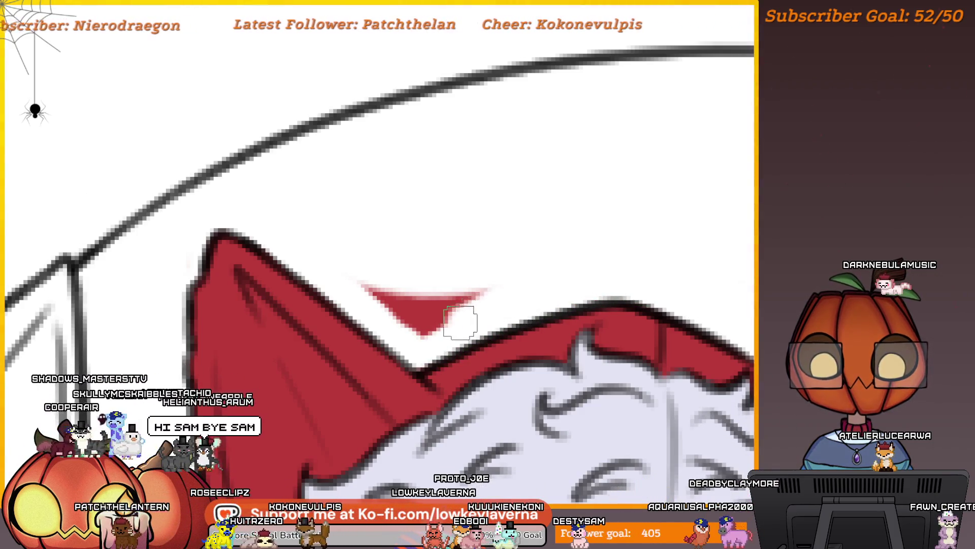
mouse_move(419, 337)
left_mouse_down()
mouse_move(407, 307)
mouse_move(373, 276)
left_mouse_up()
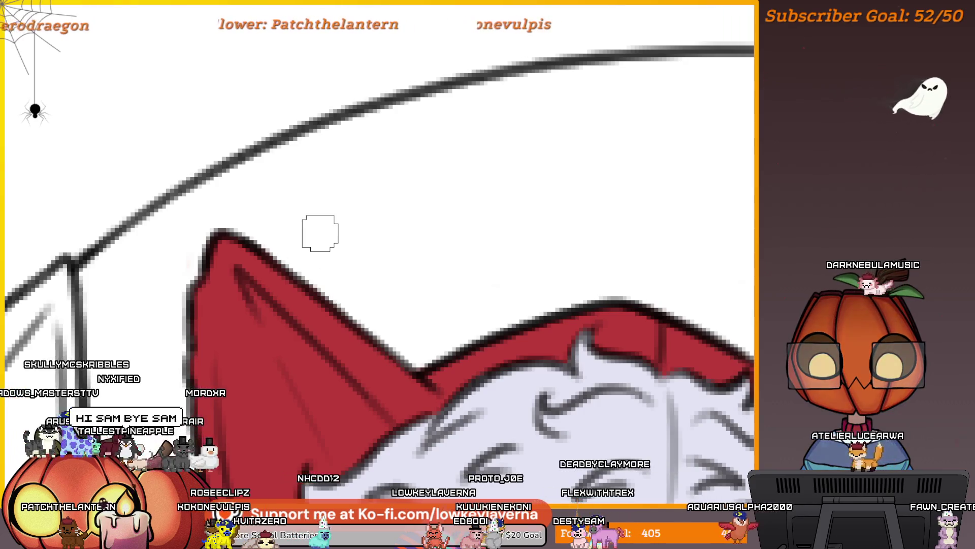
left_click_drag(319, 233, 234, 220)
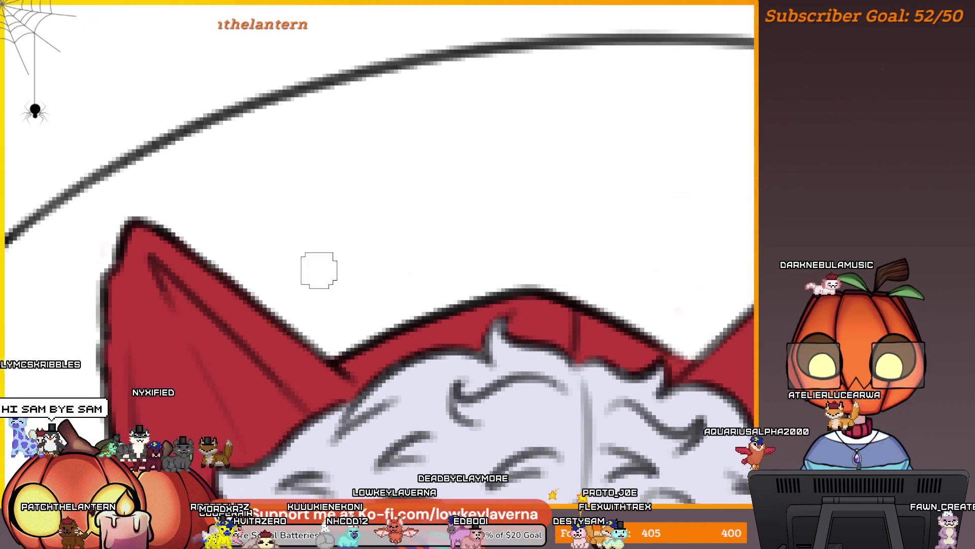
scroll(279, 207, "down", 3)
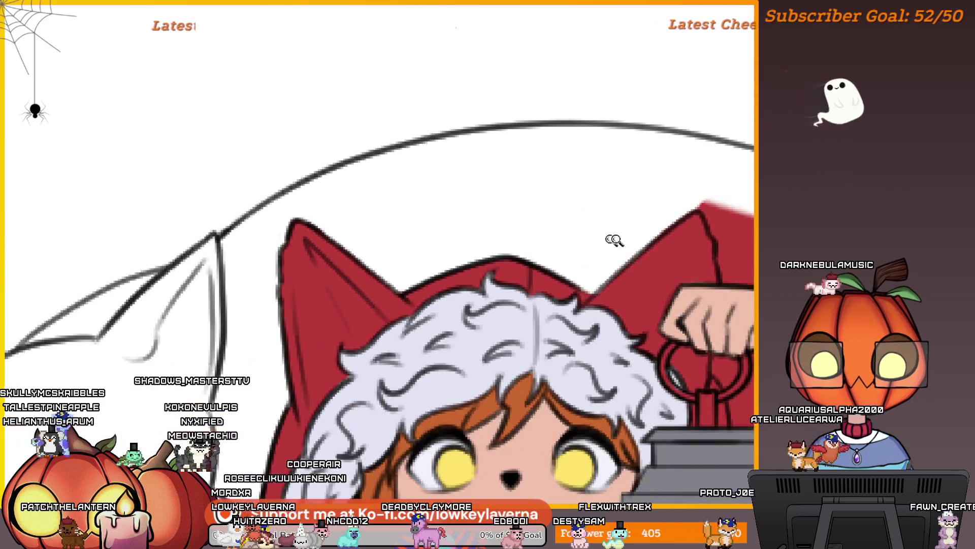
Paint white over the stray red wedge above the lantern-holding fist, beside the hood's ear
scroll(589, 226, "up", 3)
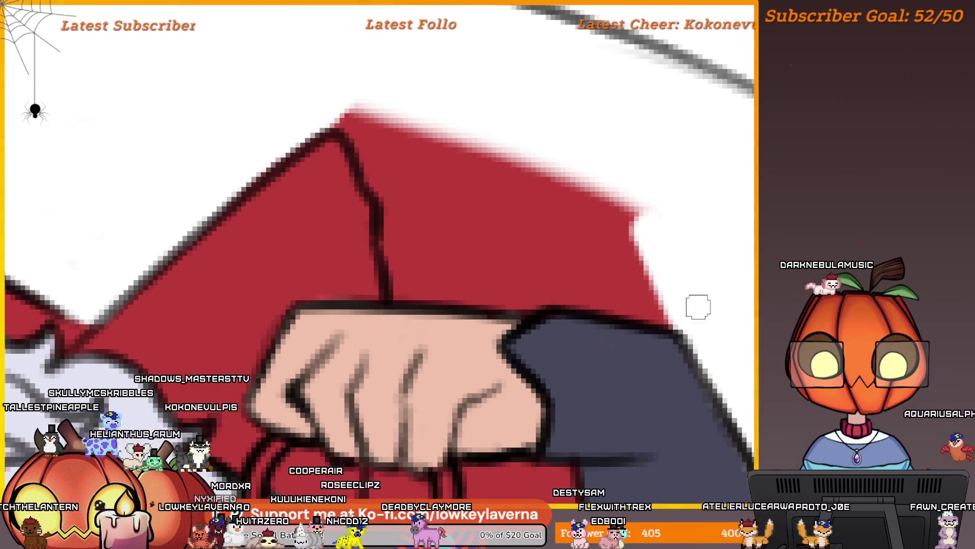
mouse_move(557, 293)
left_mouse_down()
mouse_move(403, 290)
mouse_move(406, 282)
left_mouse_up()
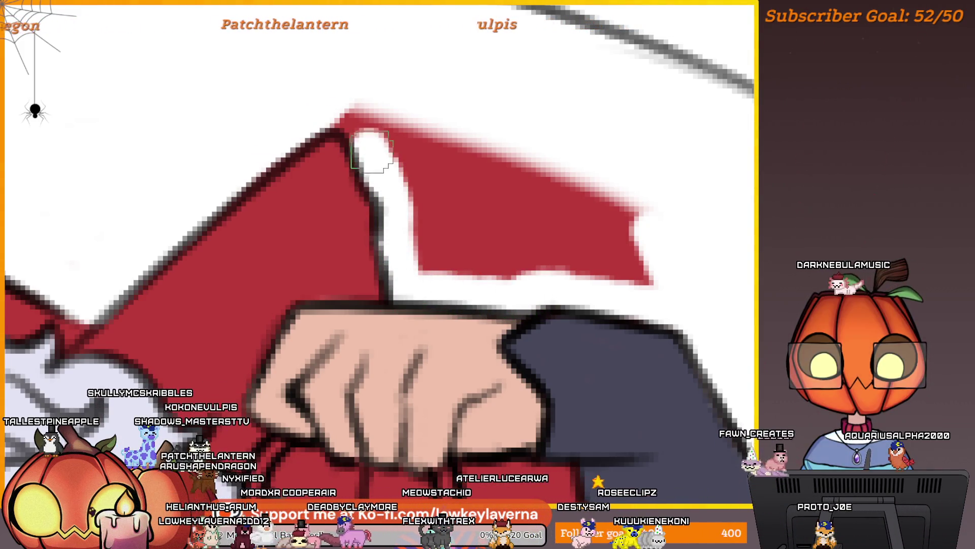
mouse_move(328, 110)
left_mouse_down()
mouse_move(381, 93)
mouse_move(419, 248)
left_mouse_up()
left_click_drag(513, 273, 670, 276)
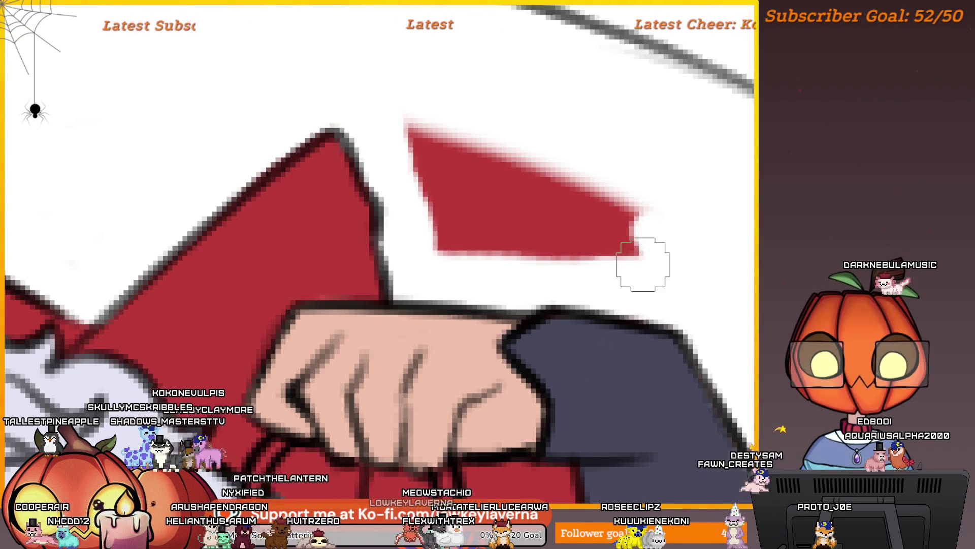
mouse_move(659, 220)
left_mouse_down()
mouse_move(562, 169)
mouse_move(398, 120)
left_mouse_up()
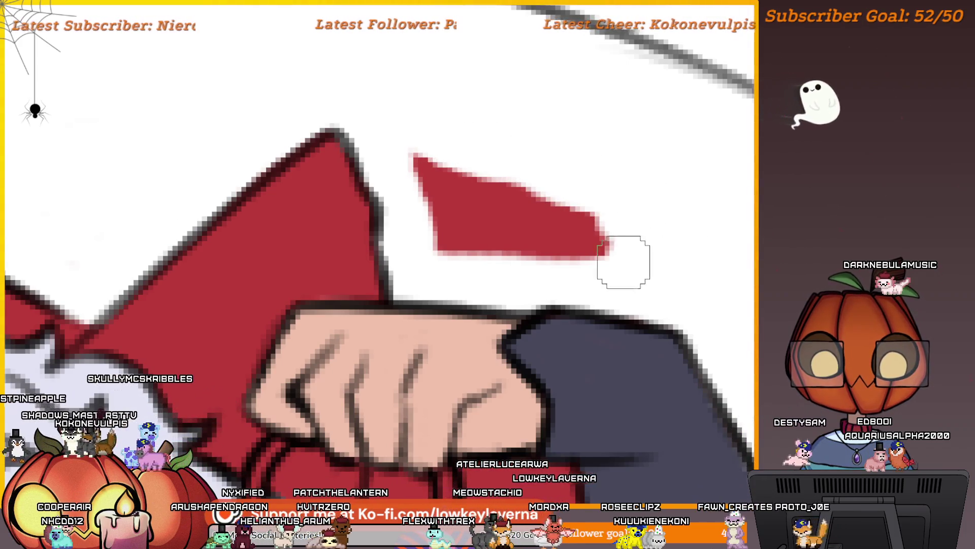
mouse_move(625, 262)
left_mouse_down()
mouse_move(536, 249)
mouse_move(508, 187)
mouse_move(425, 200)
left_mouse_up()
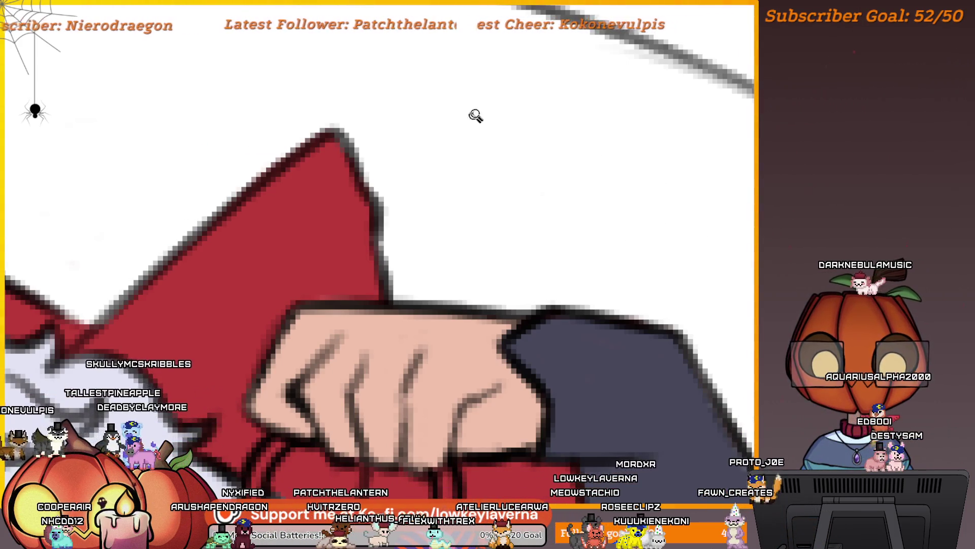
scroll(476, 116, "down", 5)
scroll(569, 278, "up", 5)
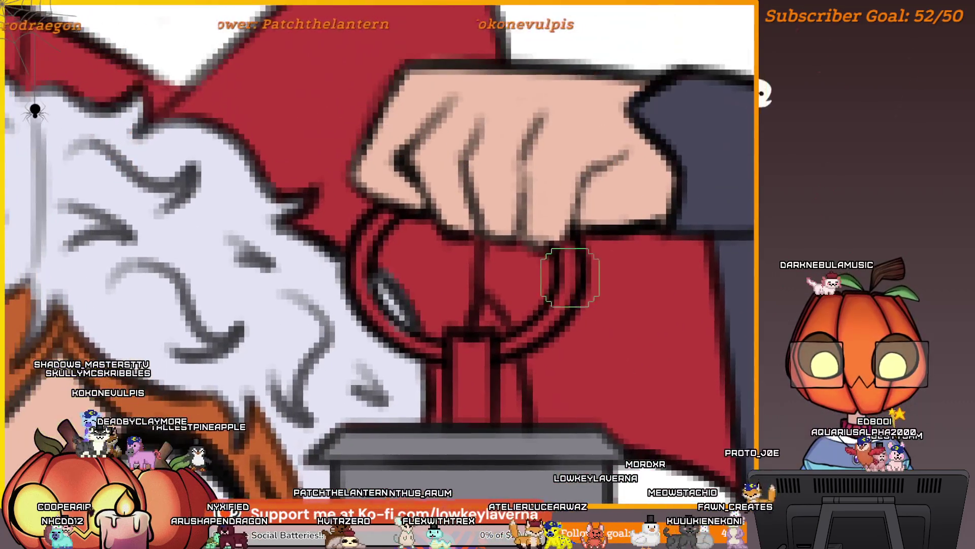
Zoom in and paint white inside the lantern's ring
scroll(569, 278, "up", 2)
scroll(479, 316, "up", 2)
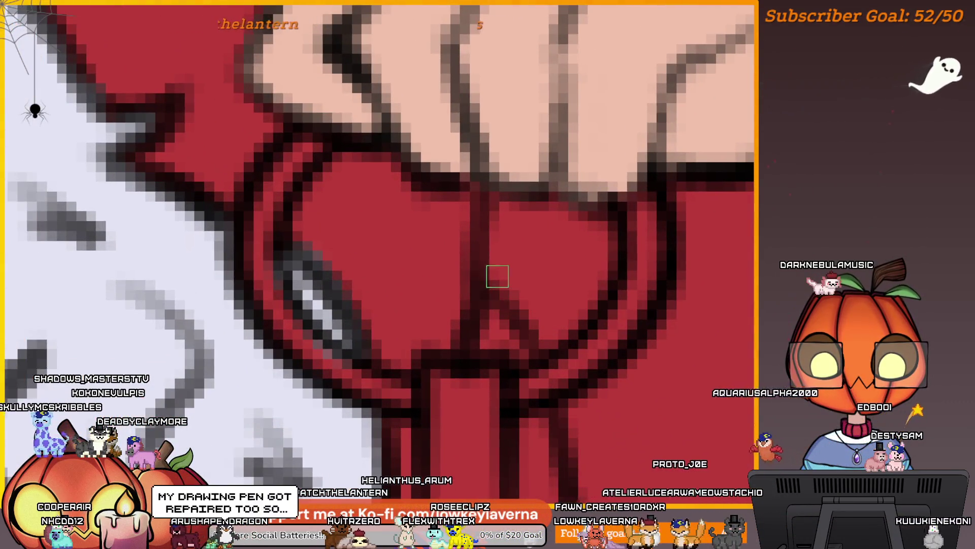
mouse_move(497, 276)
left_mouse_down()
mouse_move(508, 219)
mouse_move(567, 228)
mouse_move(554, 224)
mouse_move(595, 247)
left_mouse_up()
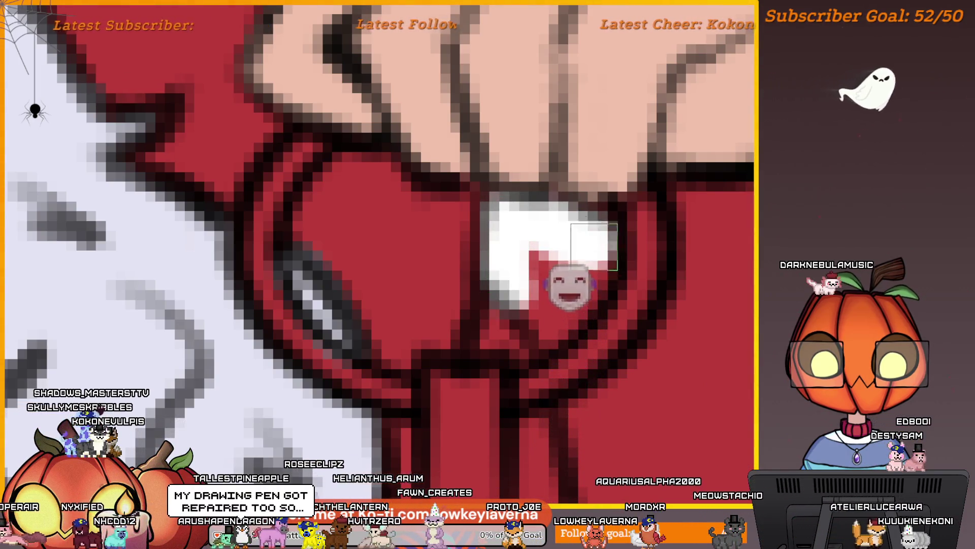
scroll(595, 247, "down", 3)
scroll(576, 263, "down", 2)
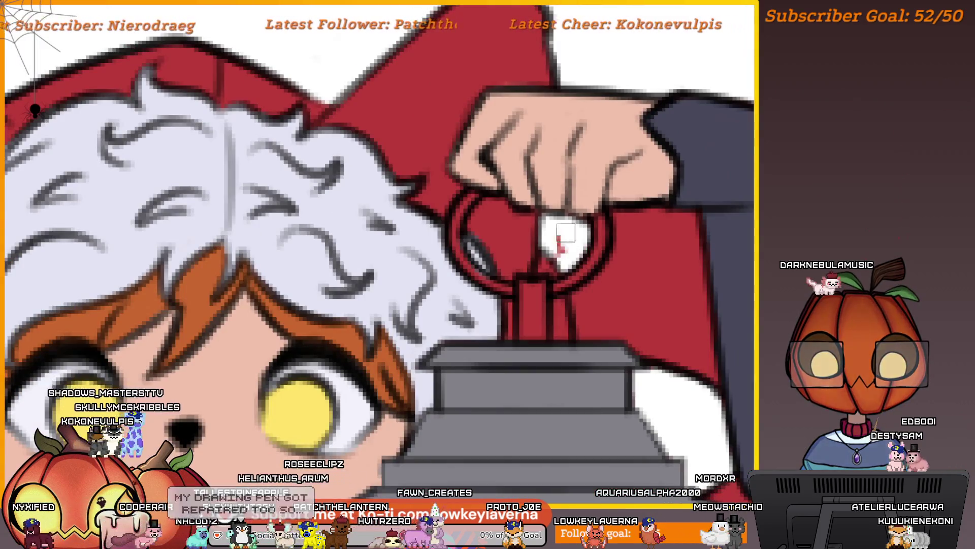
Recentre on the lantern ring, shrink the brush, and zoom close on the ring's interior
left_click_drag(583, 229, 466, 204)
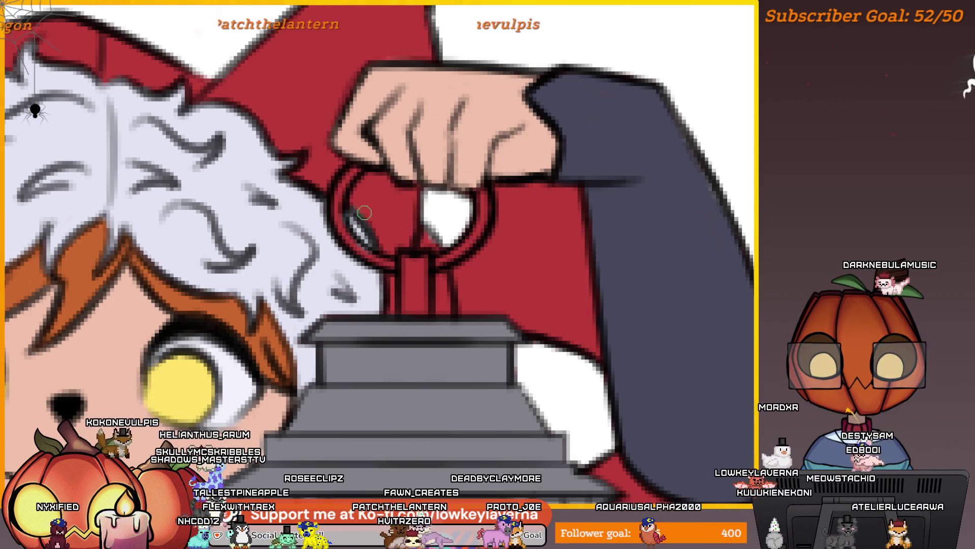
left_click_drag(544, 244, 492, 287)
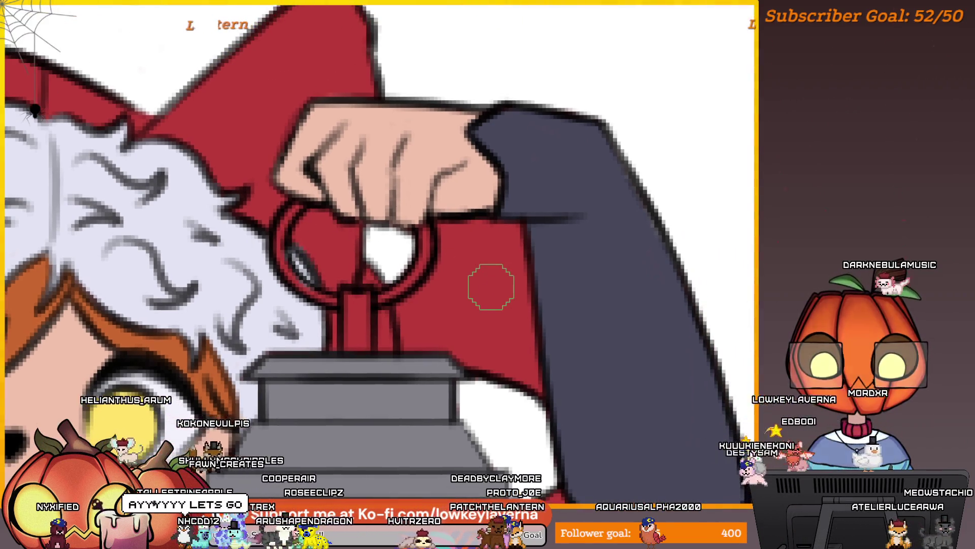
scroll(527, 316, "down", 2)
scroll(579, 305, "up", 2)
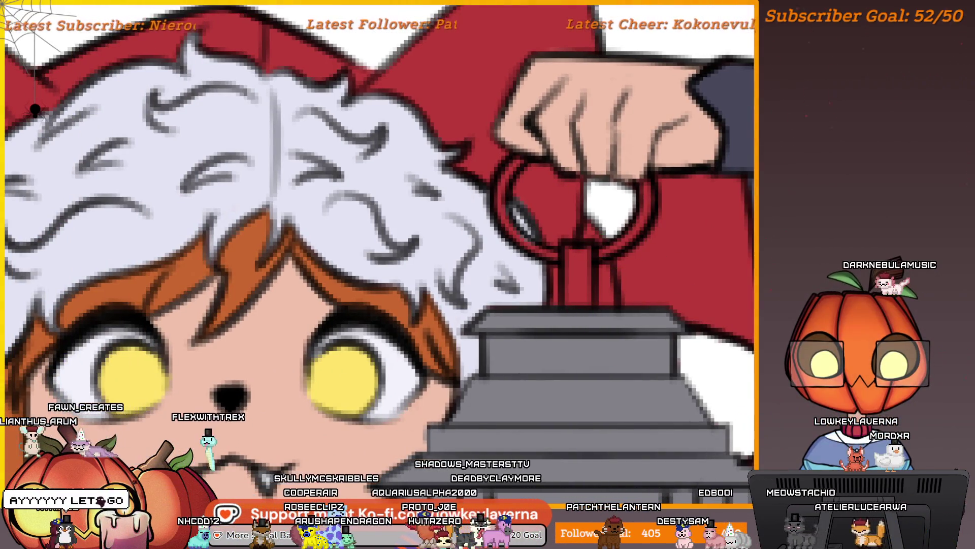
left_click_drag(687, 333, 634, 342)
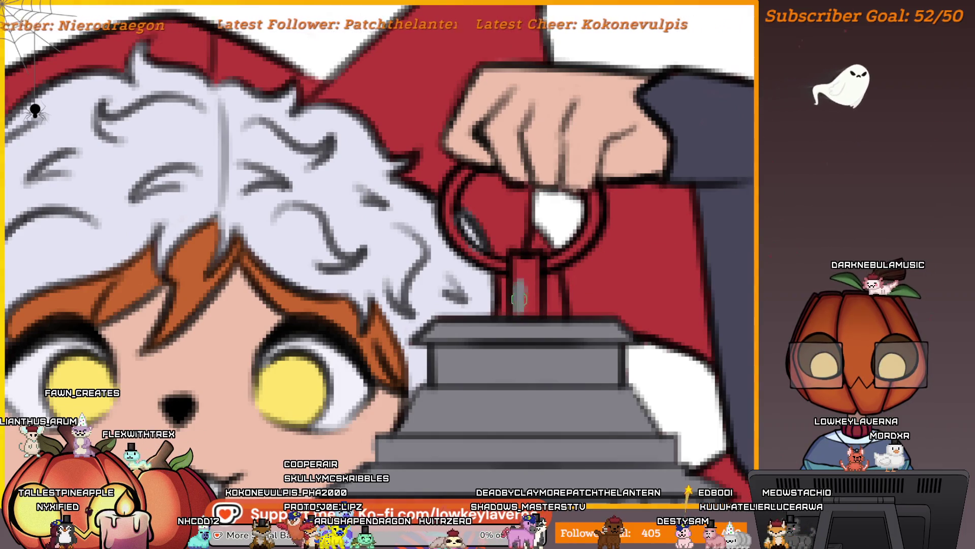
key("bracketleft")
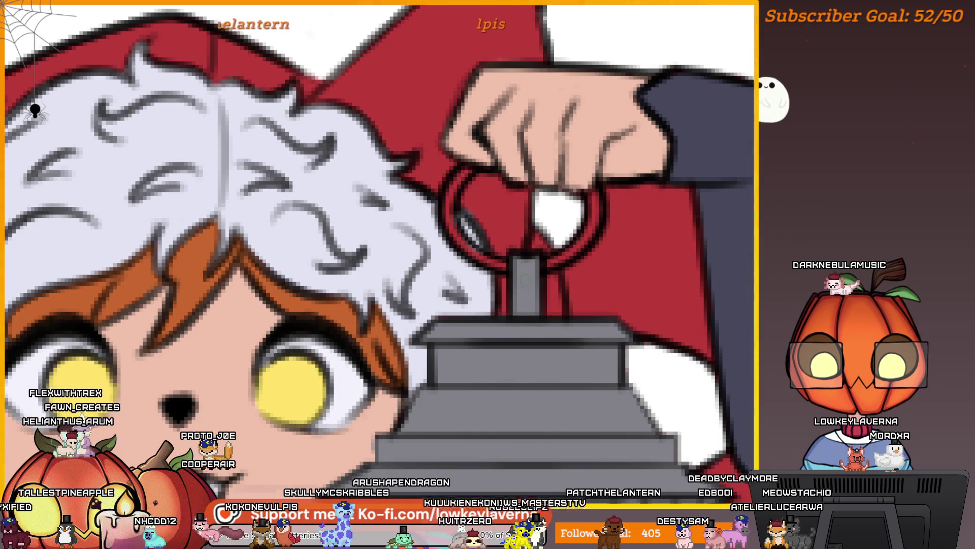
scroll(546, 310, "right", 3)
scroll(547, 310, "up", 1)
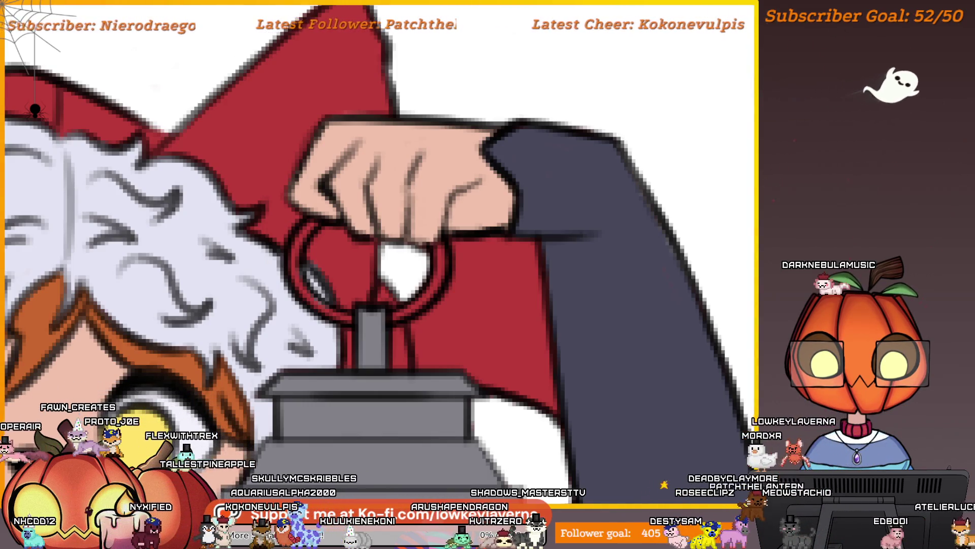
left_click(515, 352)
left_click(514, 352)
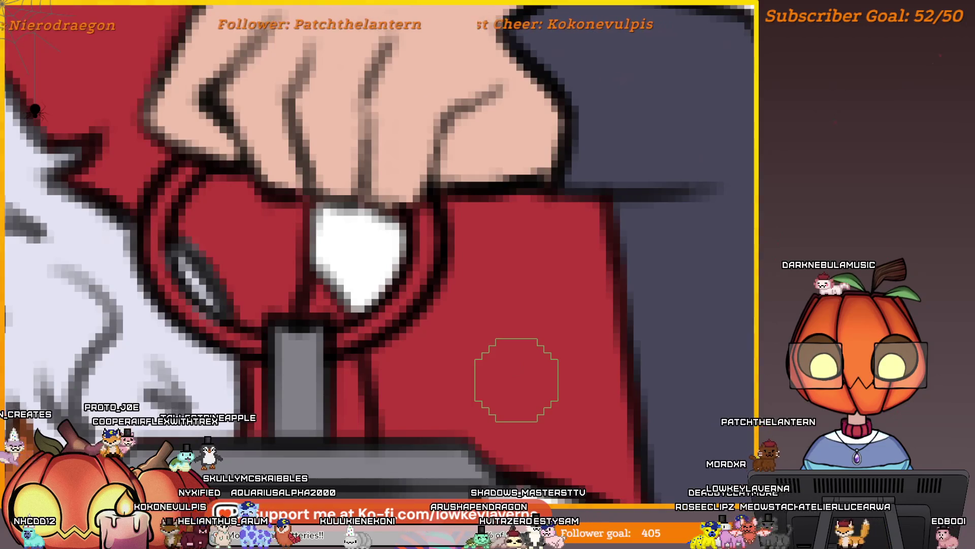
Paint white along the top, left and bottom edges of the red block beside the ring
mouse_move(600, 364)
left_mouse_down()
mouse_move(627, 312)
mouse_move(651, 346)
left_mouse_up()
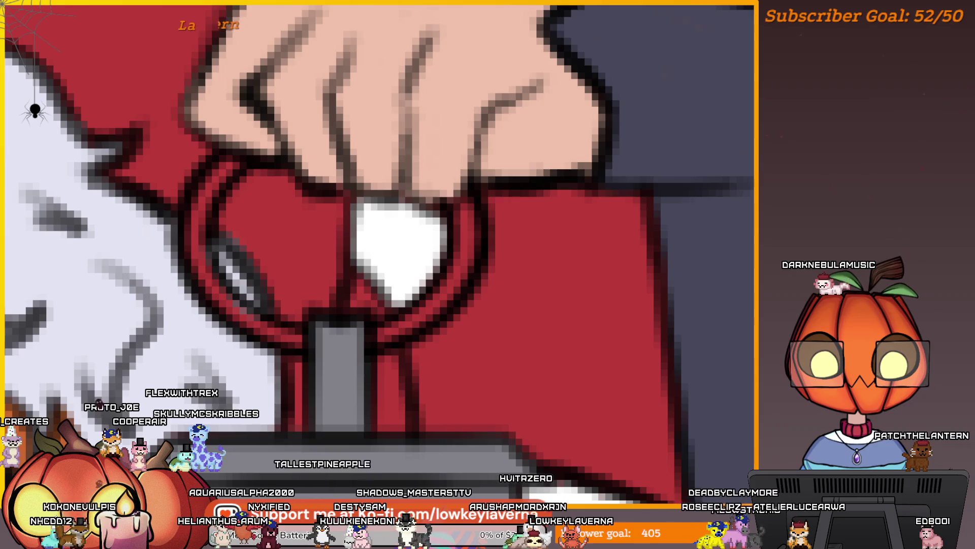
left_click_drag(644, 286, 640, 219)
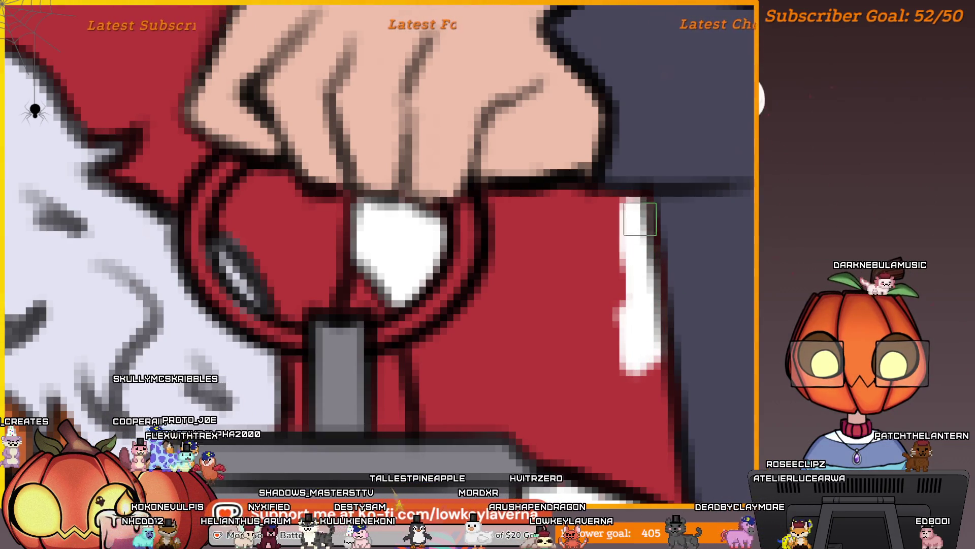
mouse_move(587, 203)
left_mouse_down()
mouse_move(502, 205)
mouse_move(505, 254)
mouse_move(484, 306)
left_mouse_up()
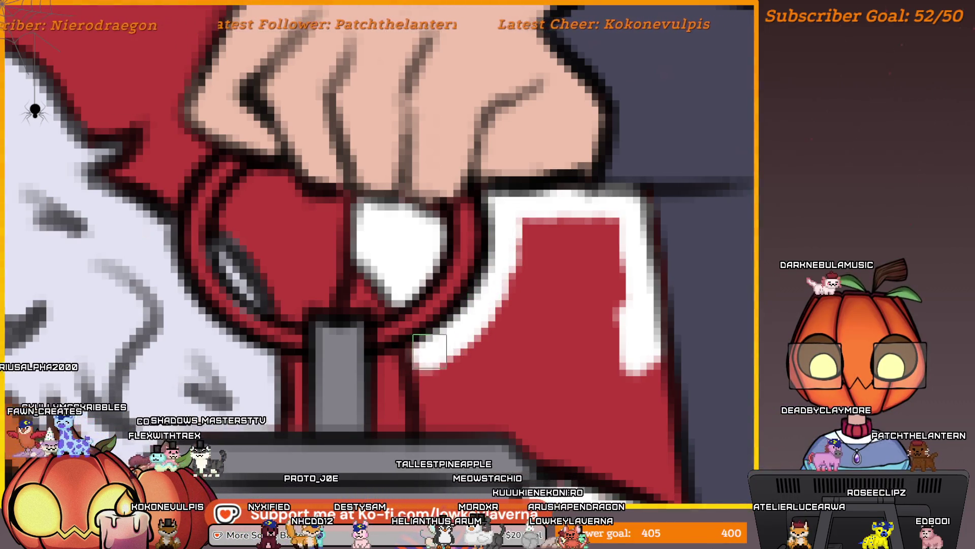
left_click_drag(430, 351, 433, 430)
mouse_move(447, 376)
left_mouse_down()
mouse_move(545, 381)
mouse_move(559, 403)
mouse_move(617, 407)
mouse_move(638, 432)
left_mouse_up()
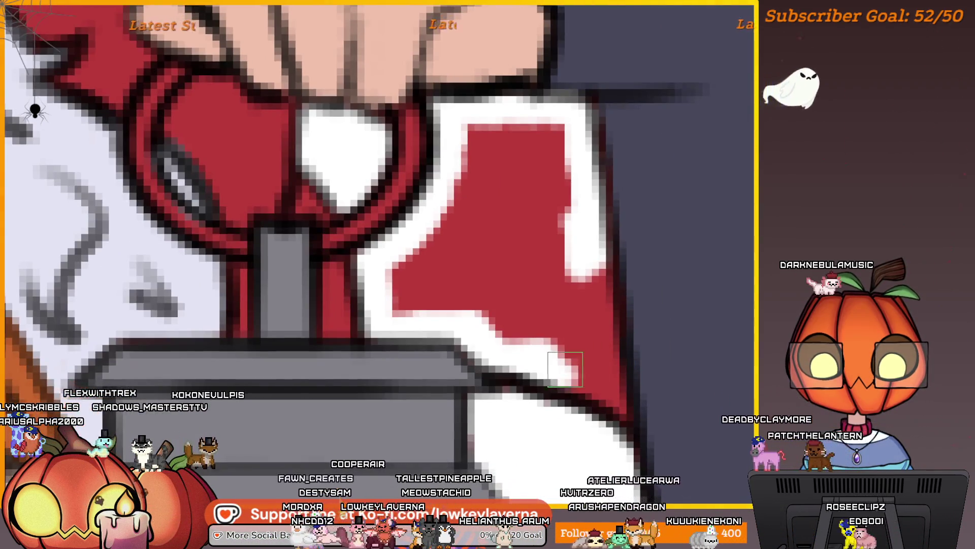
left_click_drag(565, 370, 605, 386)
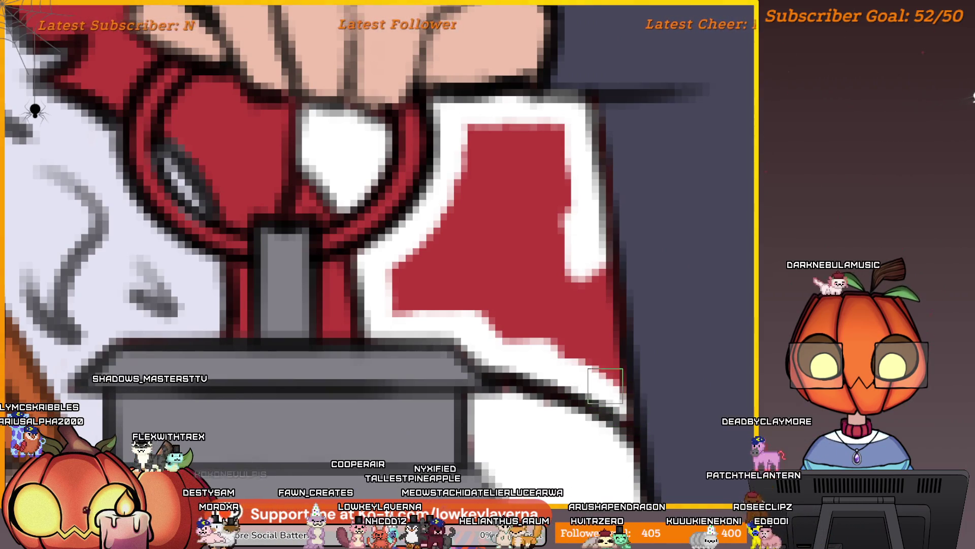
Whiten the red block's right and upper-left edges, then enlarge the brush with ]
scroll(605, 386, "down", 3)
scroll(590, 334, "up", 3)
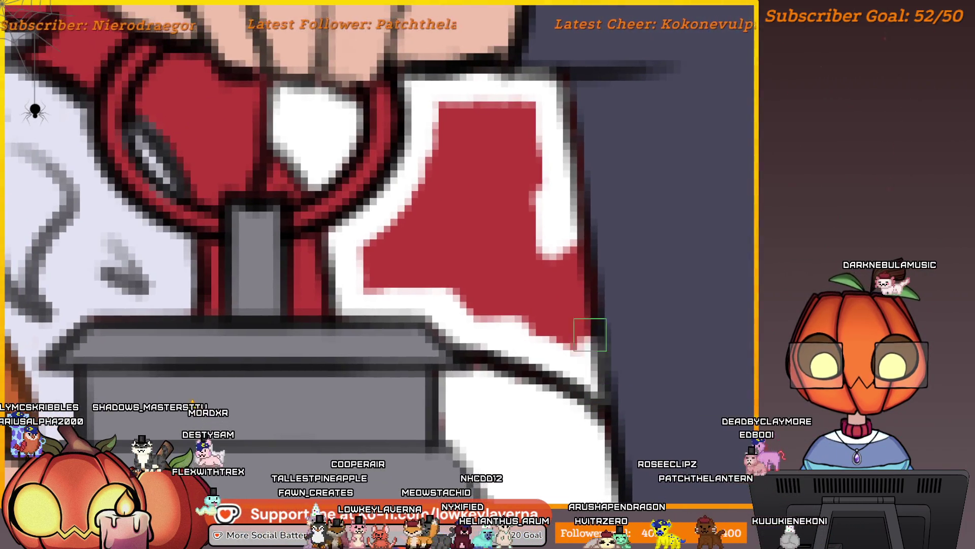
scroll(571, 229, "down", 2)
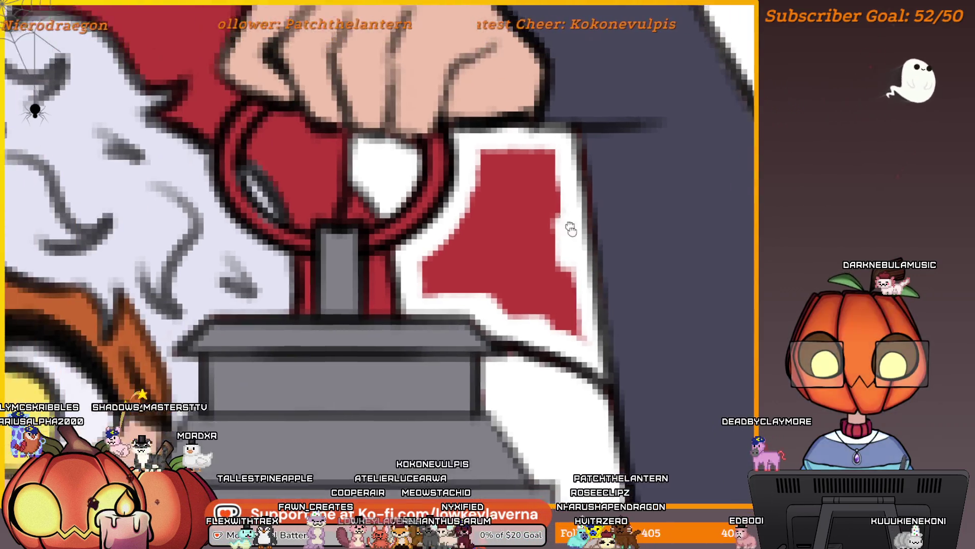
mouse_move(571, 229)
left_mouse_down()
mouse_move(602, 299)
mouse_move(612, 392)
left_mouse_up()
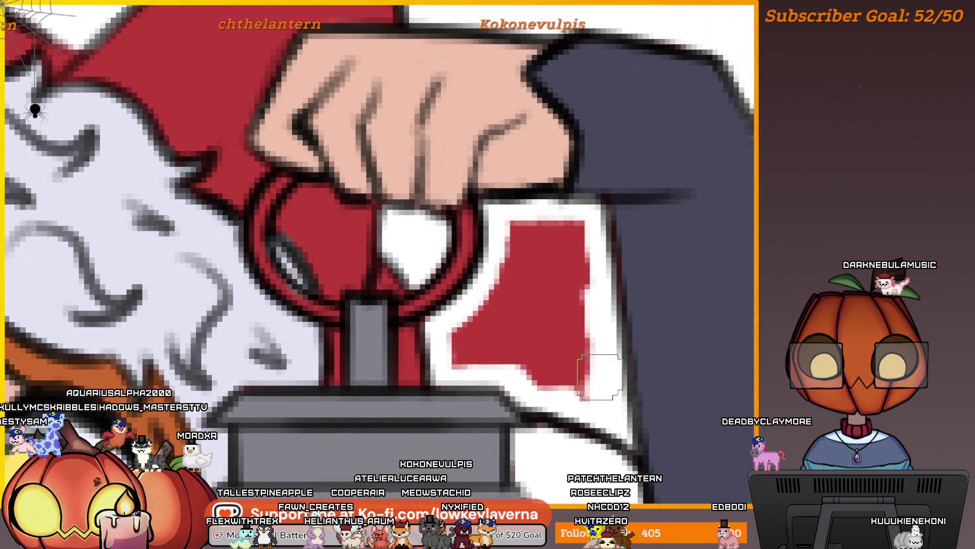
mouse_move(573, 232)
left_mouse_down()
mouse_move(525, 234)
mouse_move(455, 348)
mouse_move(556, 374)
mouse_move(520, 346)
left_mouse_up()
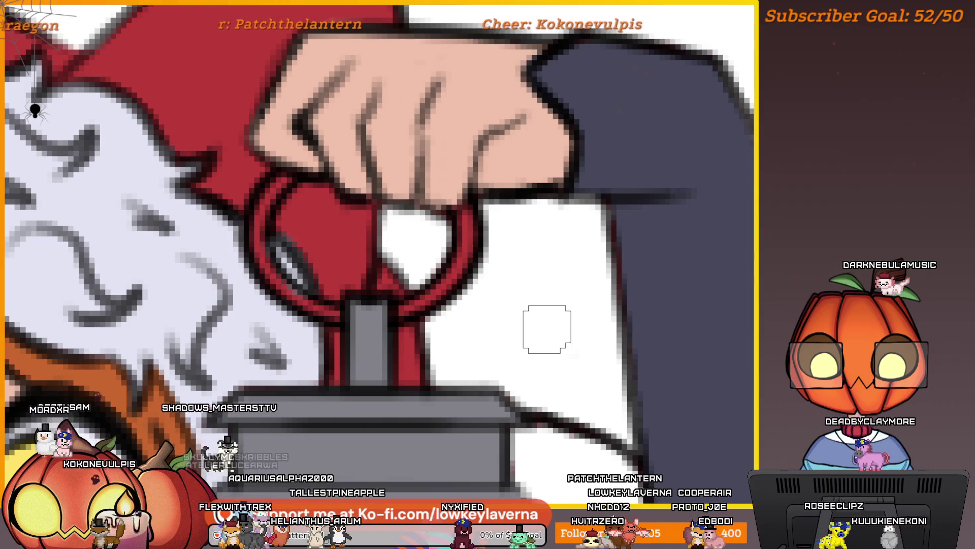
key("bracketright")
key("bracketright")
Zoom and pan the view to frame the whole character
scroll(571, 391, "down", 3)
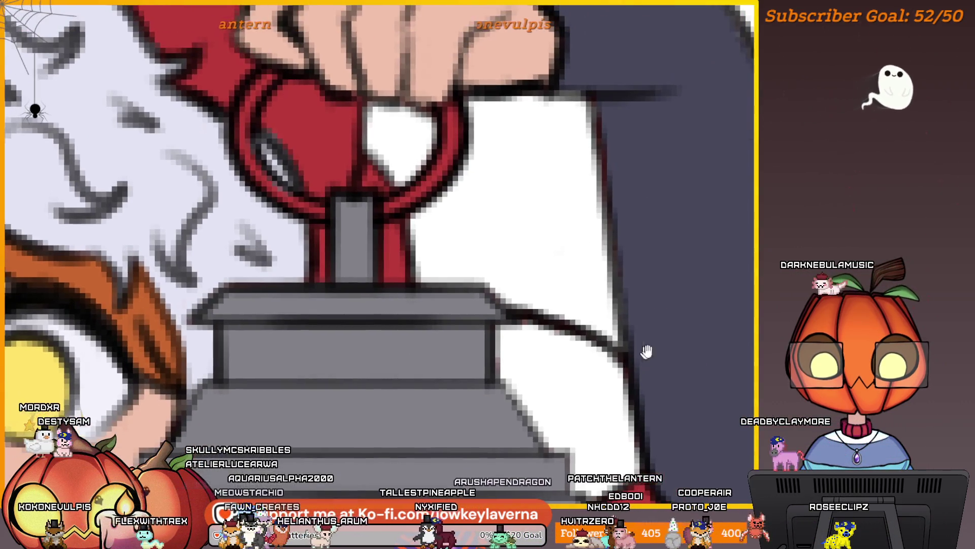
scroll(599, 297, "down", 3)
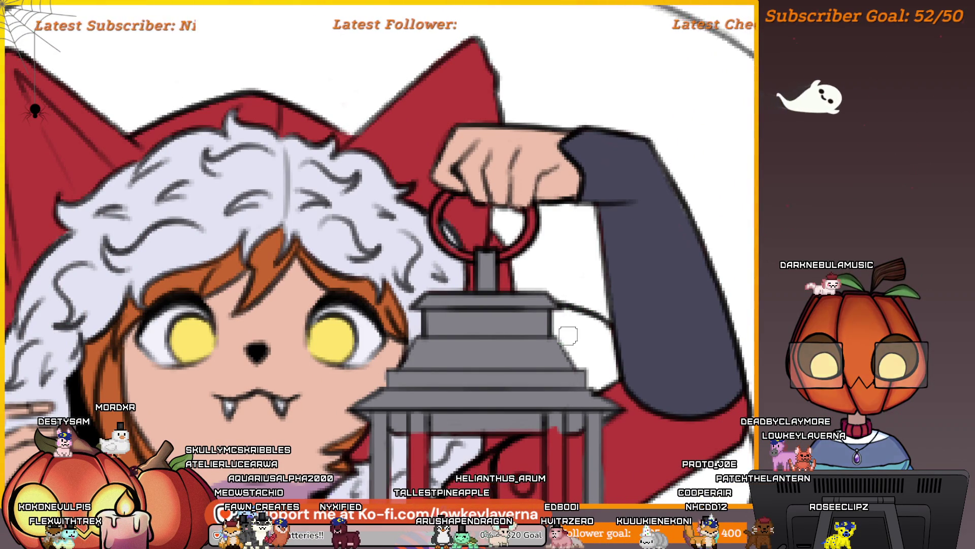
scroll(585, 305, "up", 3)
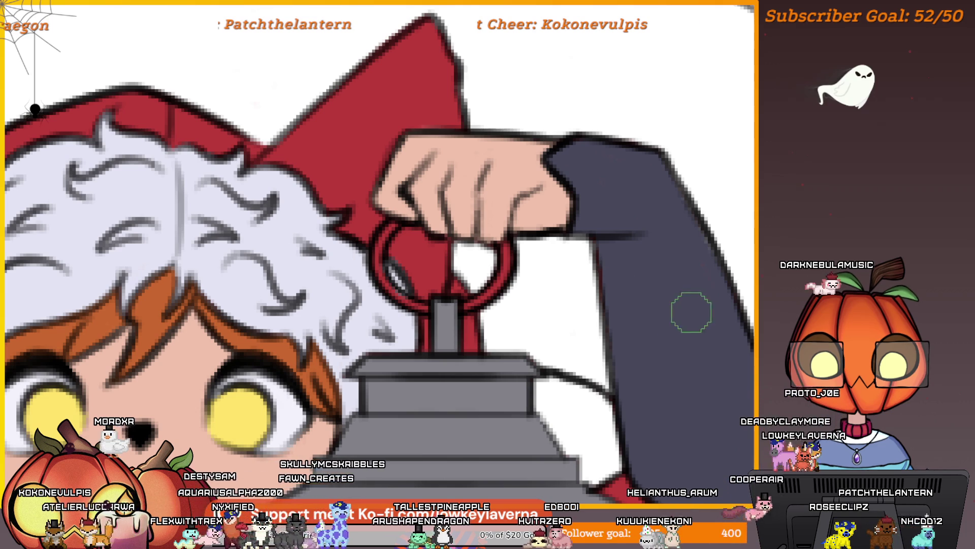
scroll(675, 354, "down", 2)
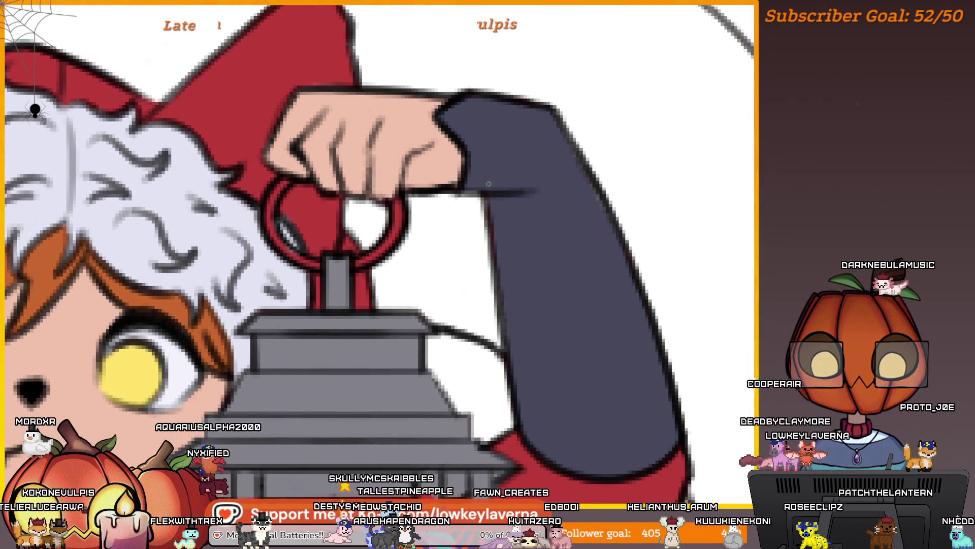
scroll(535, 387, "down", 1)
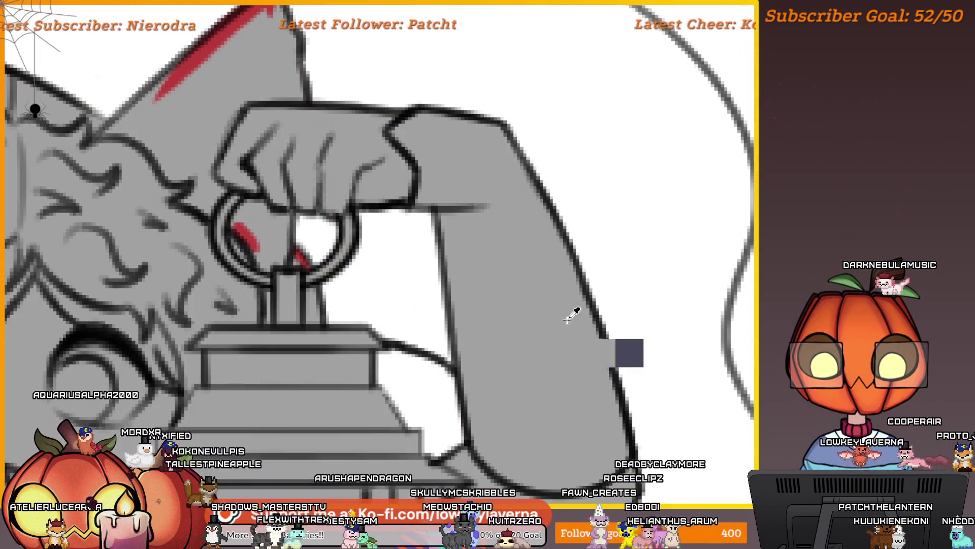
scroll(589, 320, "up", 2)
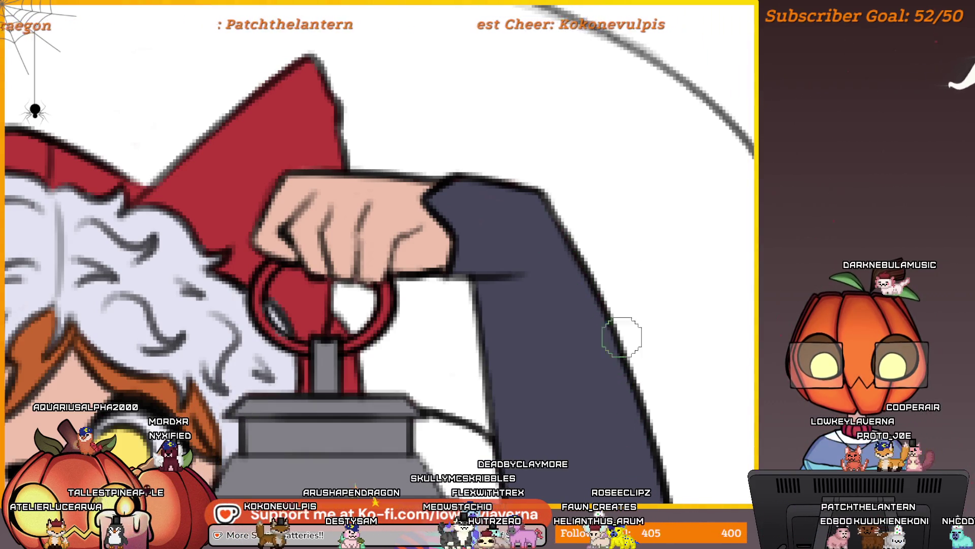
scroll(621, 336, "down", 3)
left_click_drag(611, 321, 609, 298)
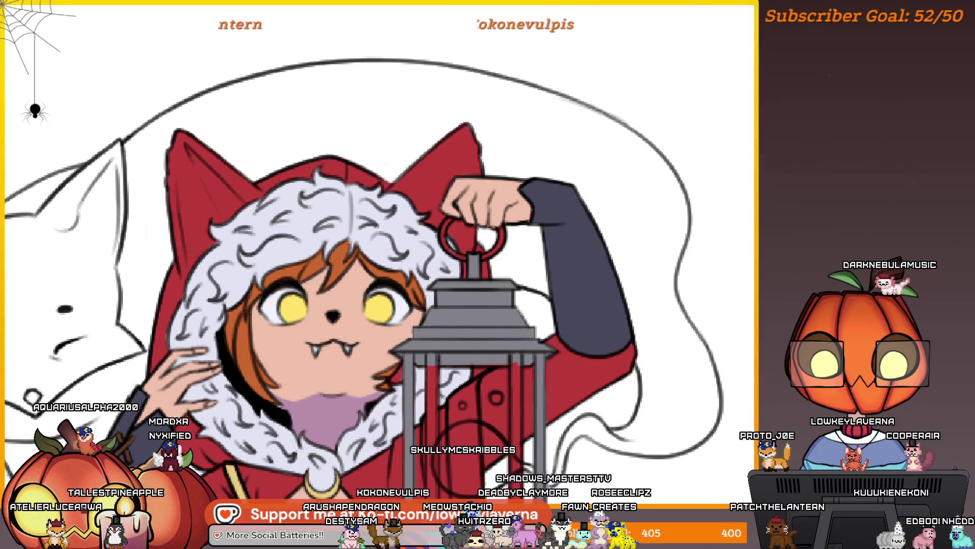
scroll(627, 322, "down", 3)
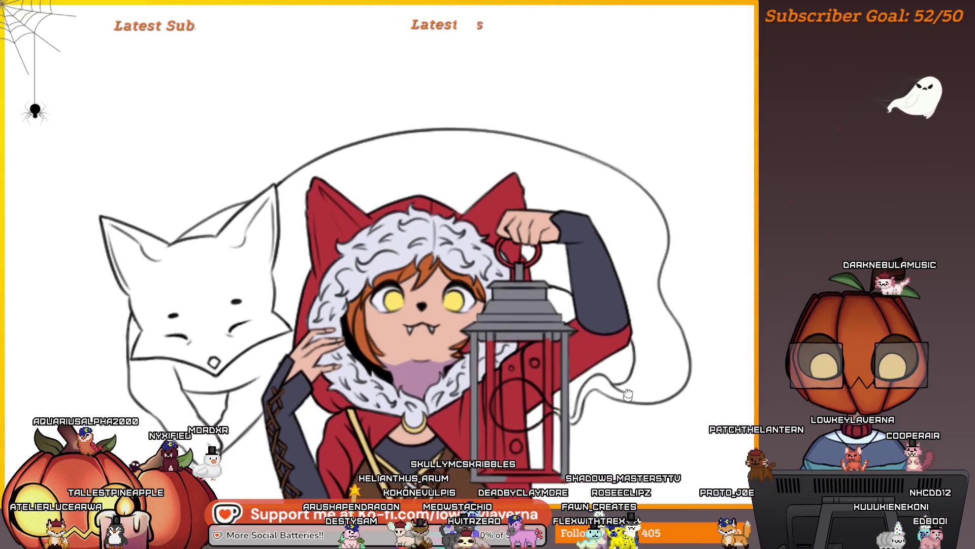
scroll(633, 317, "down", 2)
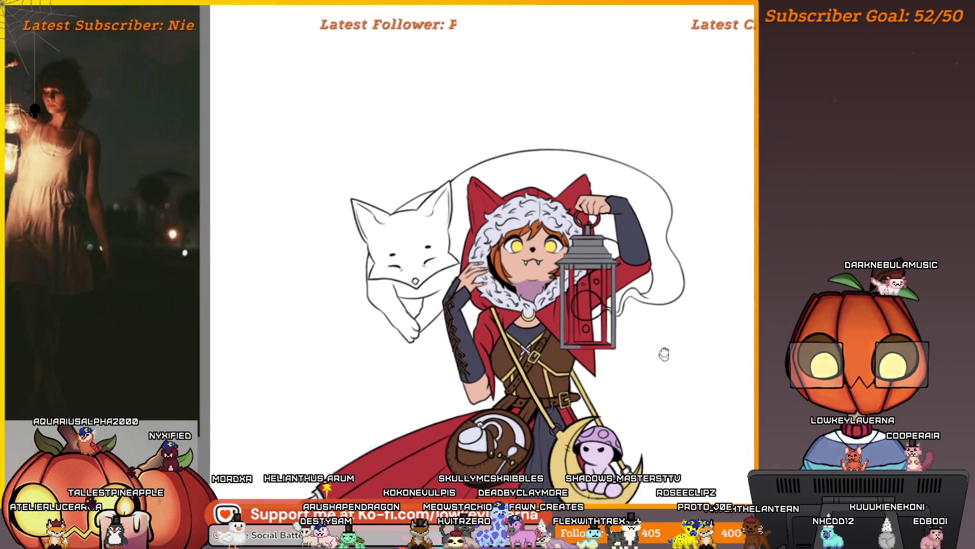
left_click_drag(664, 355, 617, 323)
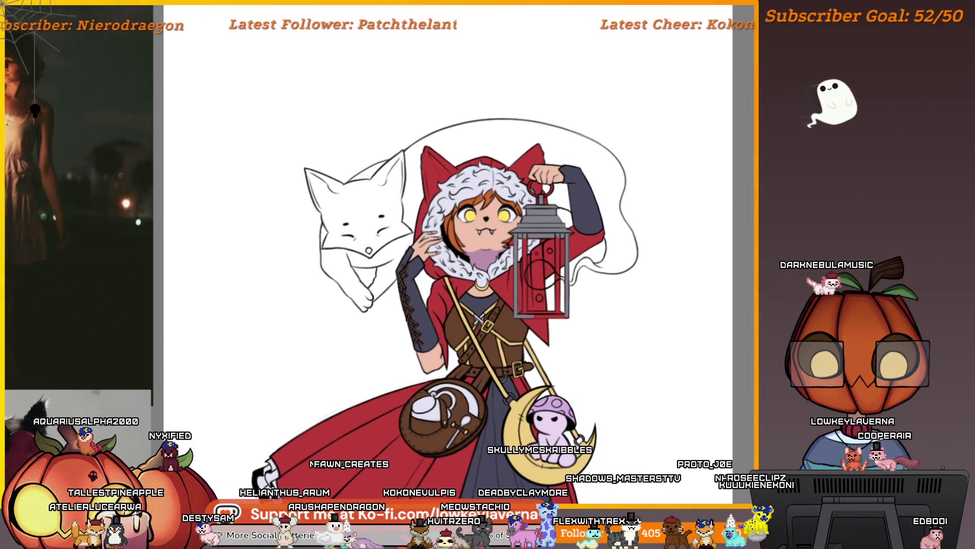
Check values in greyscale preview and sample the lantern top's grey as the paint colour
key("g")
key("g")
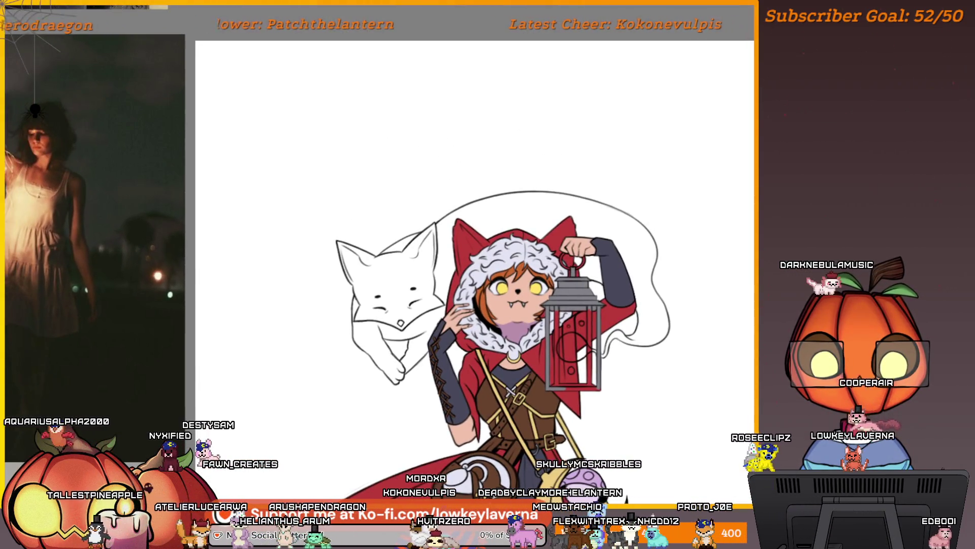
key("g")
key("g")
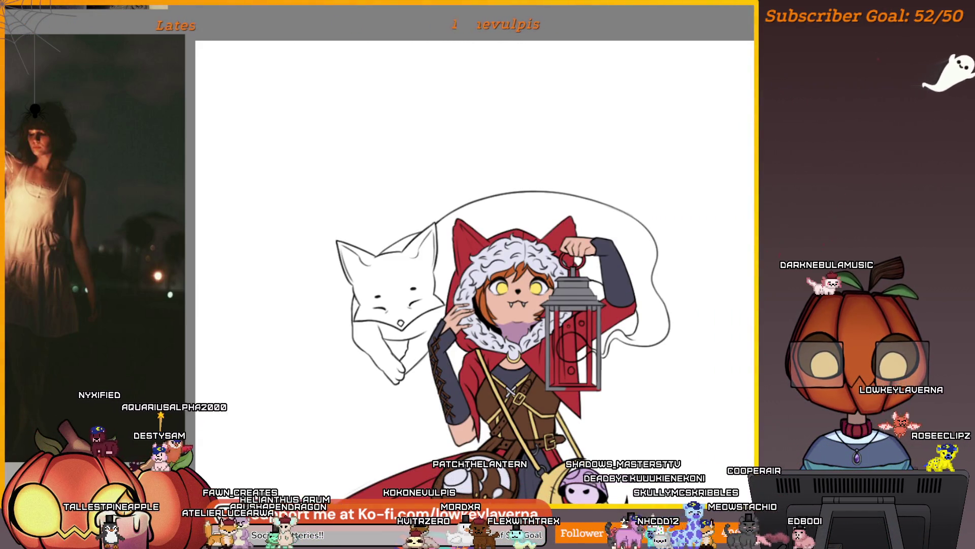
left_click(573, 293, "alt")
left_click(572, 287)
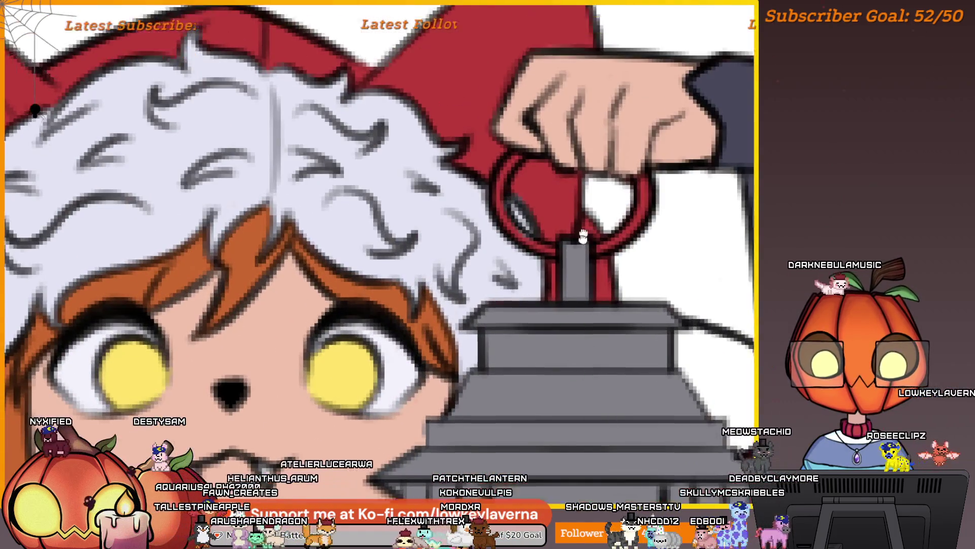
With a smaller brush, paint the red lantern ring grey, then zoom out to the whole character
left_click(571, 287)
left_click(572, 287)
key("bracketleft")
key("bracketleft")
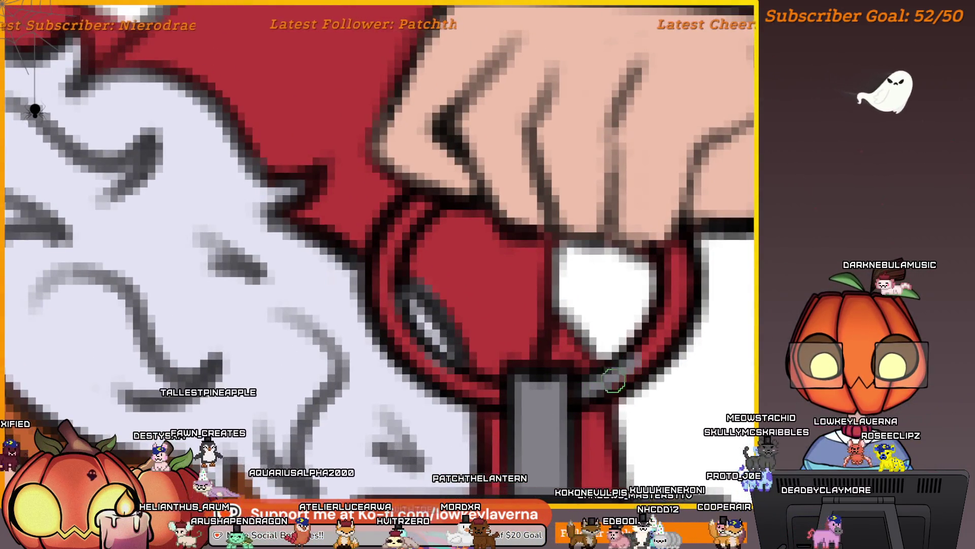
left_click_drag(579, 391, 663, 342)
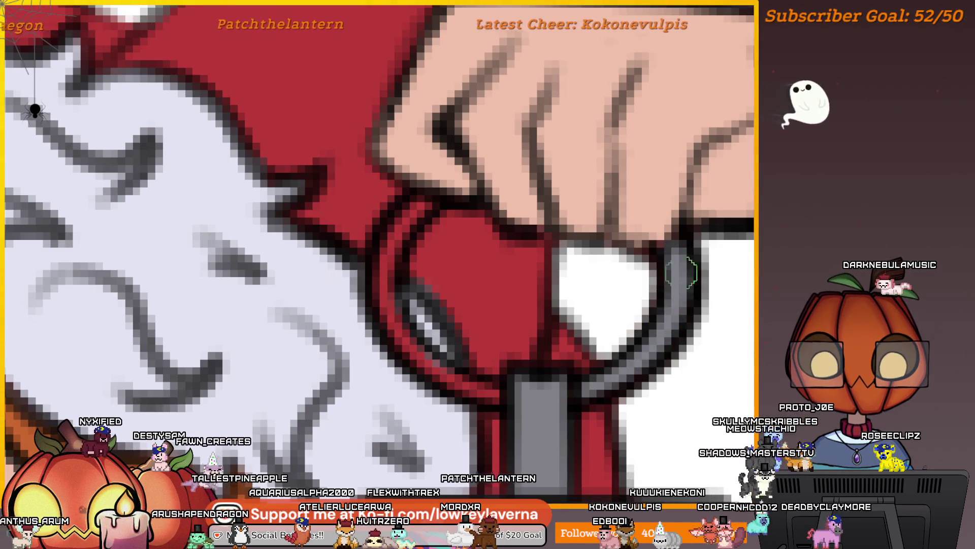
scroll(565, 265, "up", 1)
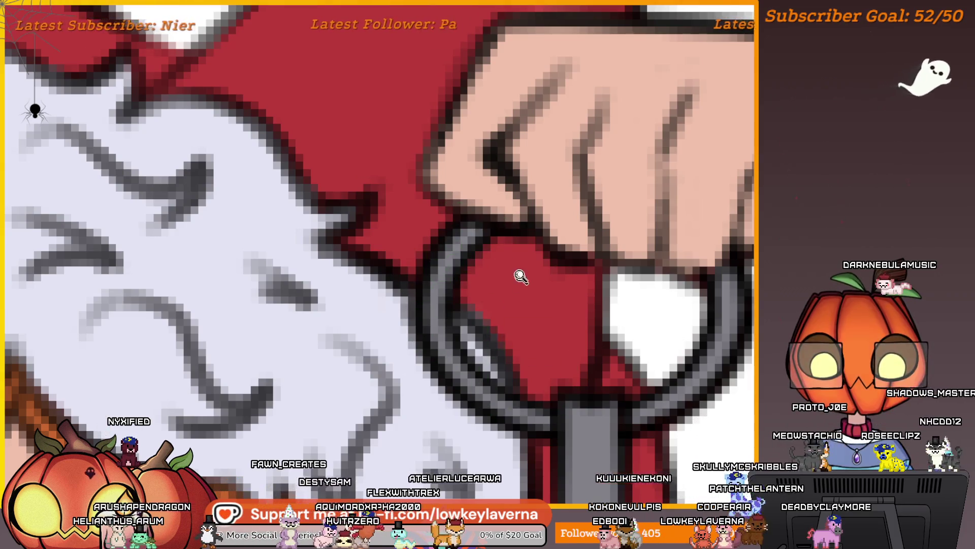
key("ctrl+0")
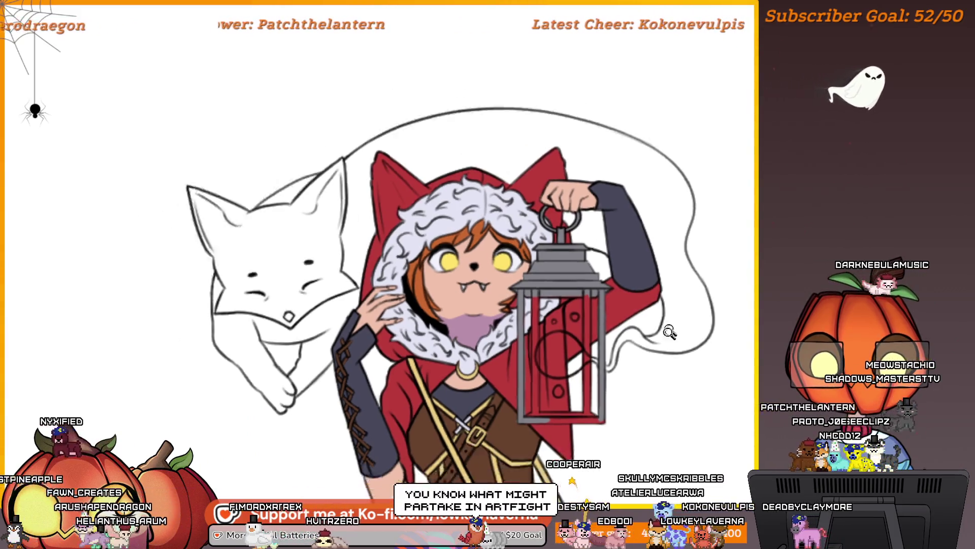
scroll(624, 167, "up", 2)
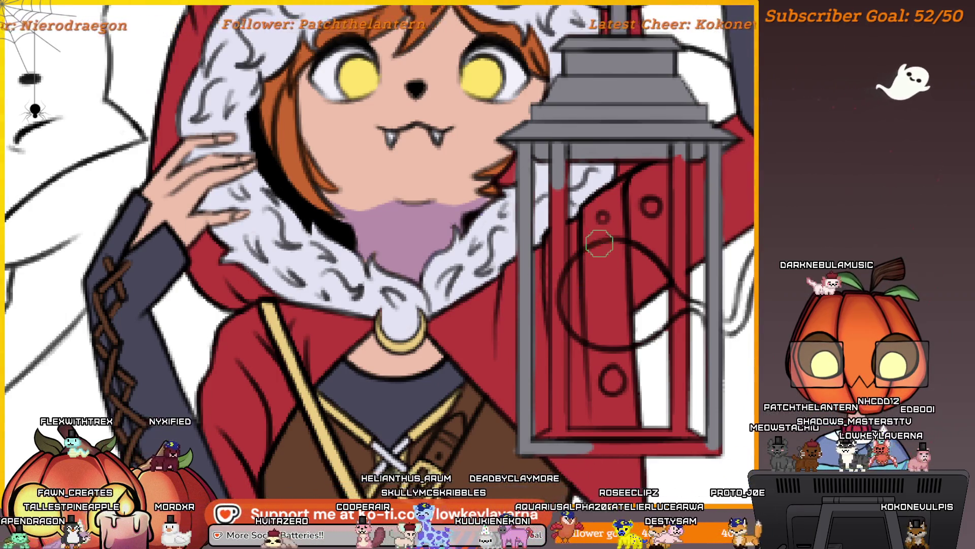
scroll(612, 216, "up", 2)
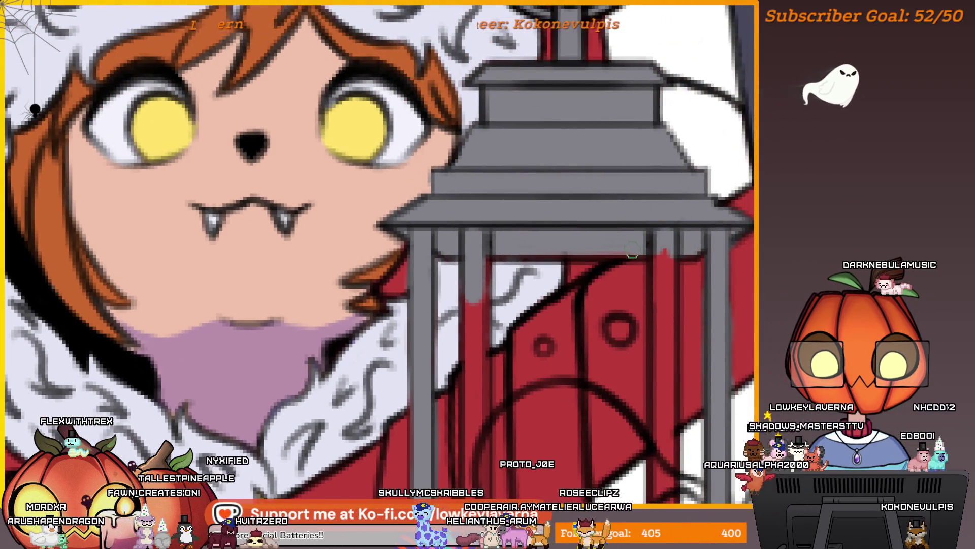
mouse_move(480, 243)
left_mouse_down()
mouse_move(480, 172)
mouse_move(455, 162)
left_mouse_up()
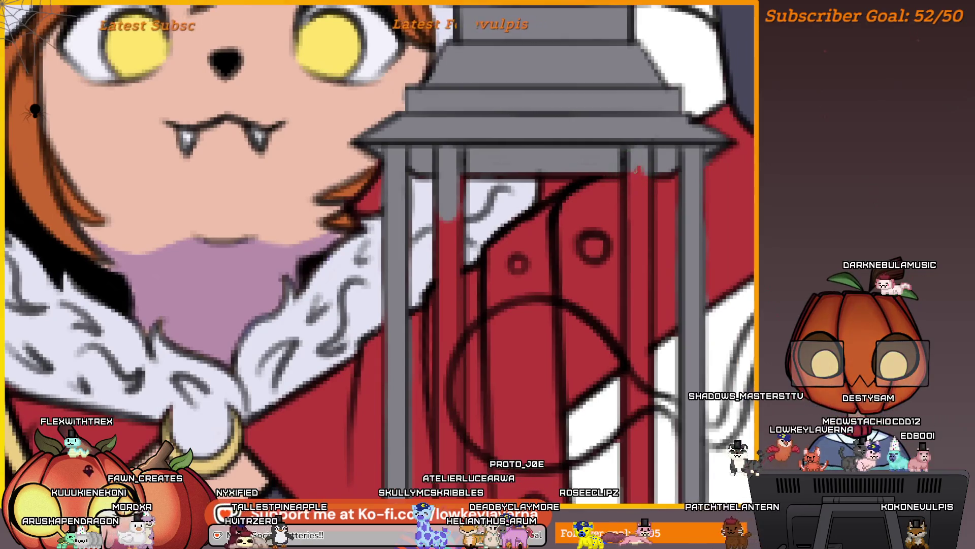
left_click_drag(640, 172, 568, 83)
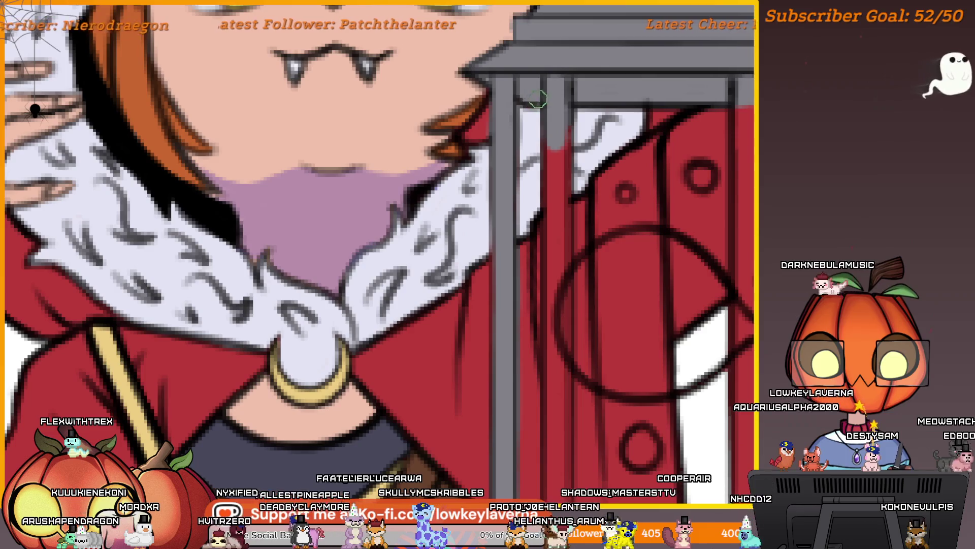
mouse_move(508, 108)
left_mouse_down()
mouse_move(580, 254)
mouse_move(642, 327)
left_mouse_up()
mouse_move(575, 307)
left_mouse_down()
mouse_move(400, 1)
mouse_move(432, 0)
left_mouse_up()
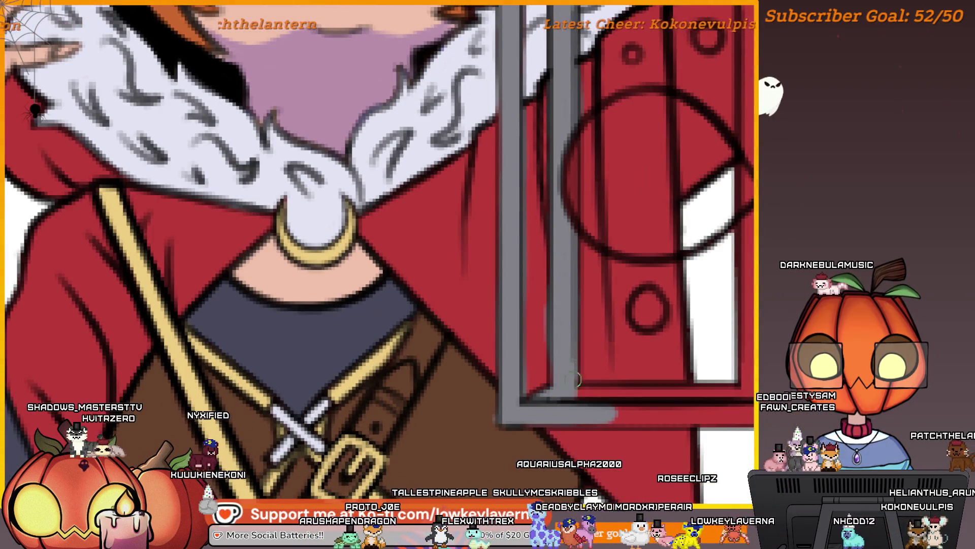
left_click_drag(634, 389, 575, 382)
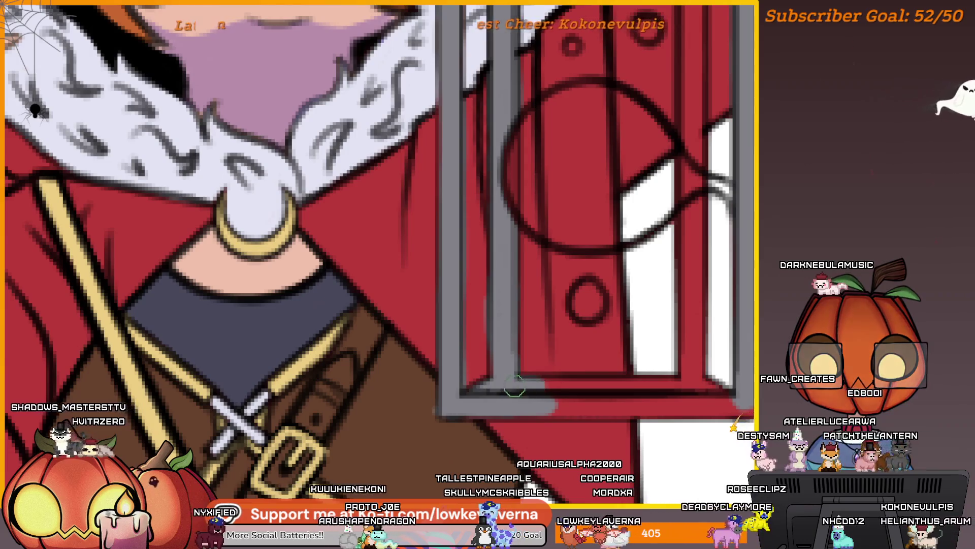
mouse_move(716, 325)
left_mouse_down()
mouse_move(675, 304)
mouse_move(647, 224)
mouse_move(658, 131)
mouse_move(647, 84)
left_mouse_up()
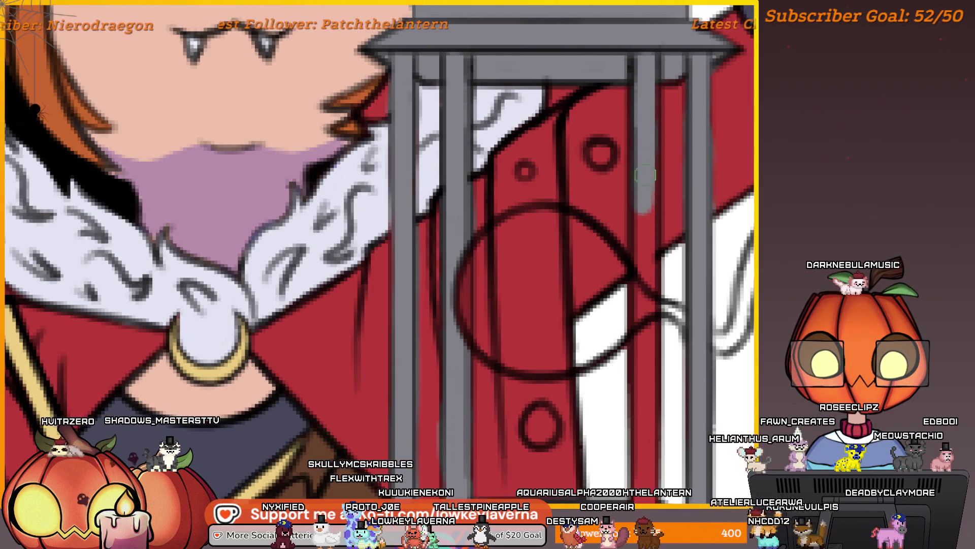
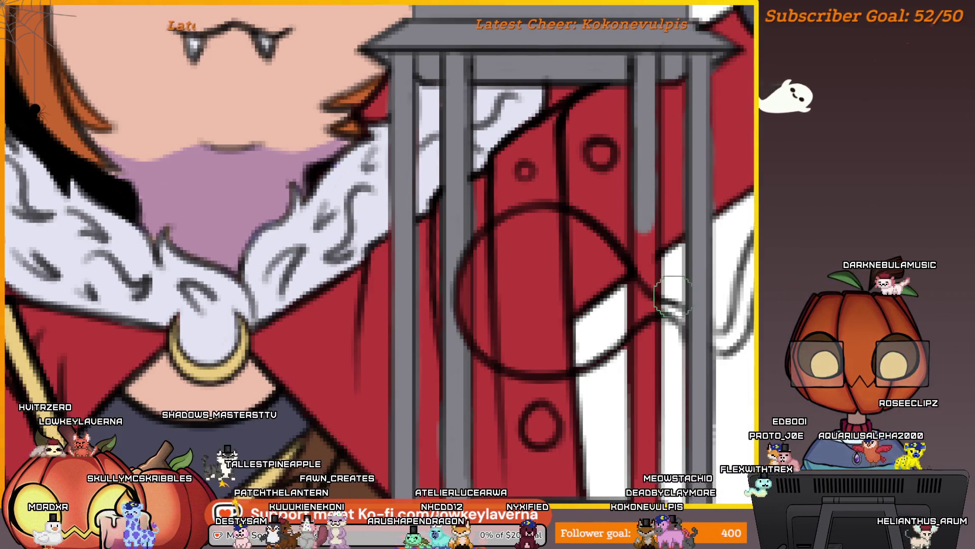
Paint the red cloak between the lantern's lower bars
mouse_move(654, 280)
left_mouse_down()
mouse_move(605, 164)
mouse_move(642, 124)
left_mouse_up()
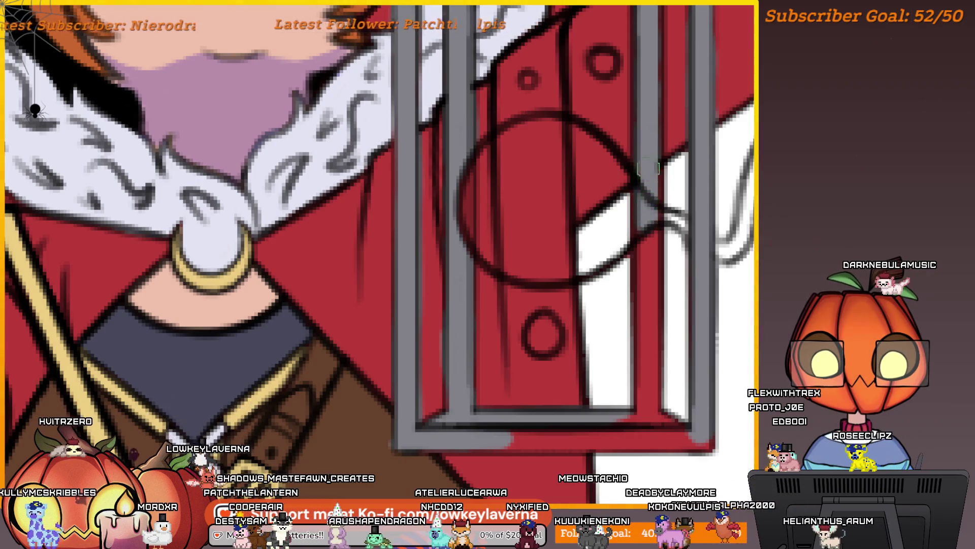
mouse_move(655, 236)
left_mouse_down()
mouse_move(632, 316)
mouse_move(637, 381)
left_mouse_up()
scroll(622, 421, "down", 2)
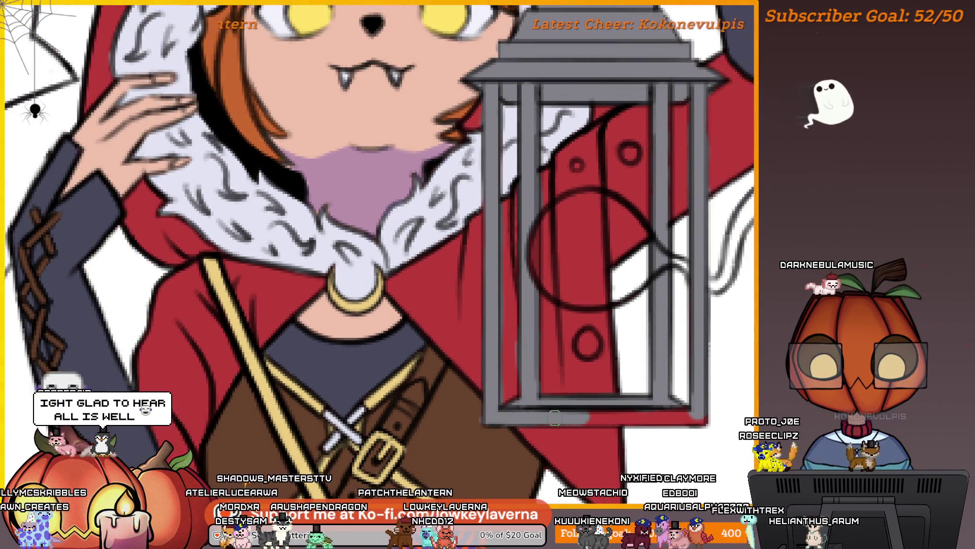
Clean up stray paint along the lantern's lower-right edge
mouse_move(645, 418)
left_mouse_down()
mouse_move(654, 398)
mouse_move(681, 390)
mouse_move(603, 381)
left_mouse_up()
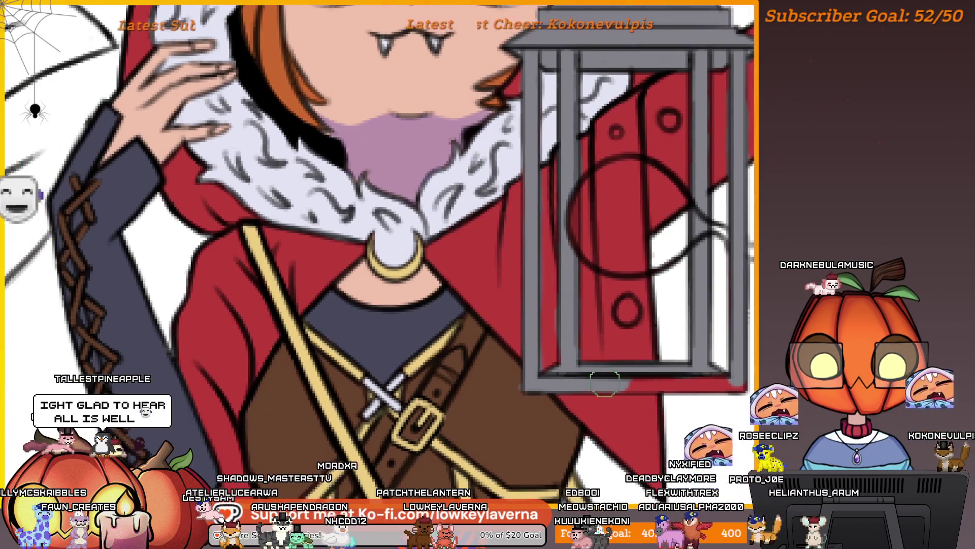
left_click_drag(725, 392, 709, 426)
mouse_move(643, 402)
left_mouse_down()
mouse_move(716, 402)
mouse_move(717, 331)
mouse_move(717, 401)
mouse_move(572, 404)
left_mouse_up()
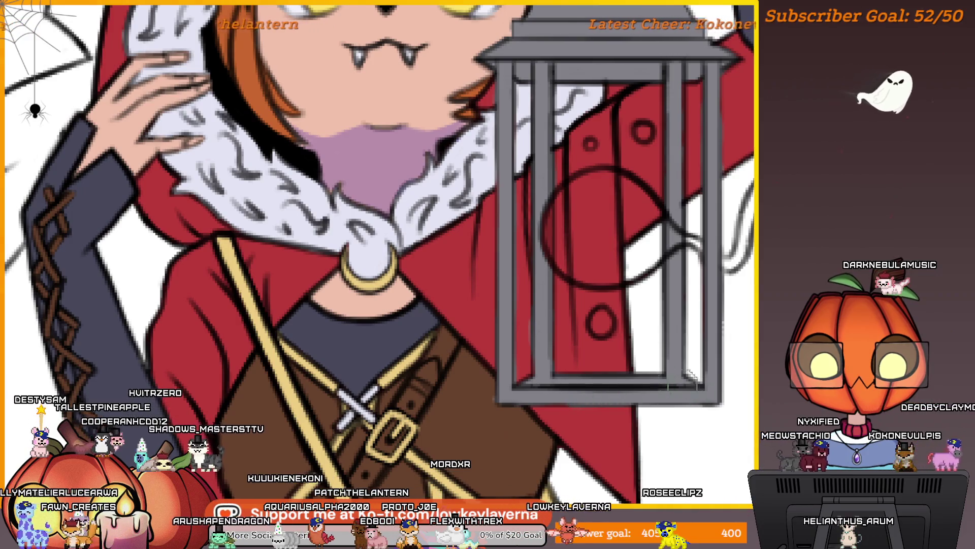
Fill the fish inside the lantern glass with light blue
left_click_drag(523, 420, 540, 364)
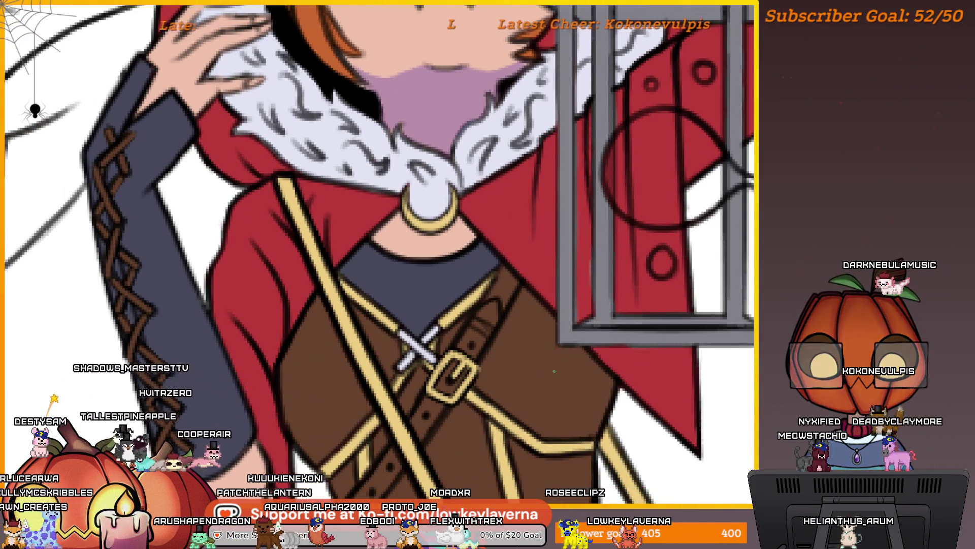
scroll(559, 332, "up", 1)
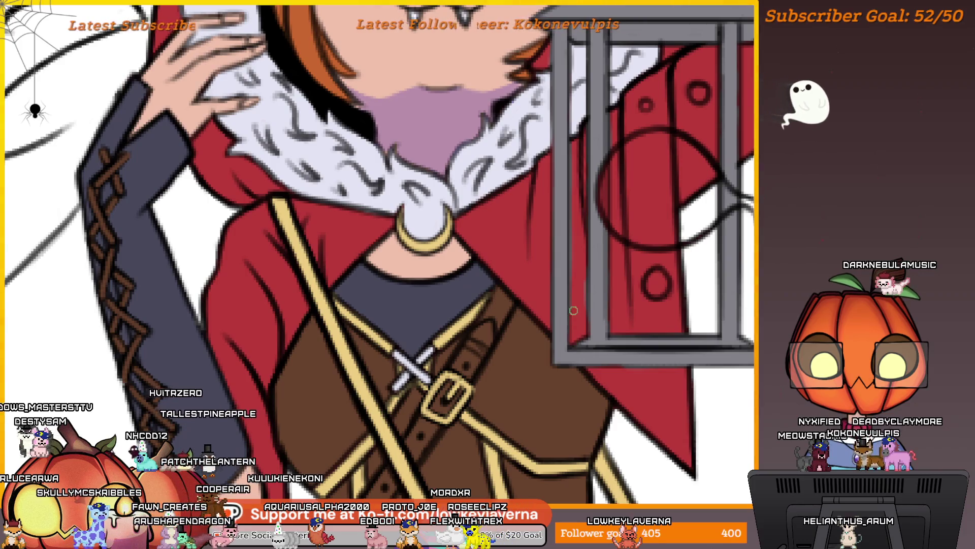
left_click_drag(621, 243, 598, 281)
scroll(610, 259, "up", 3)
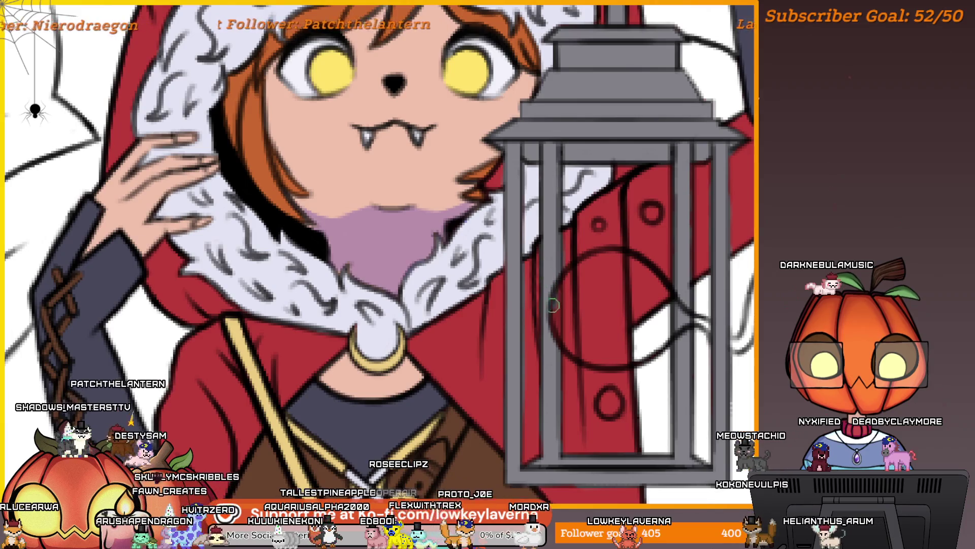
scroll(557, 346, "down", 5)
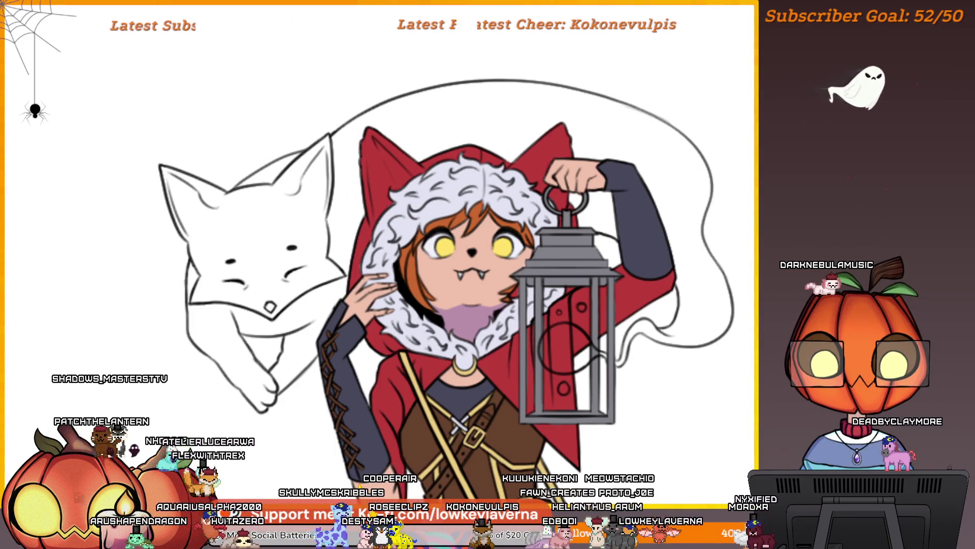
left_click(564, 349)
Brush light blue over the unfilled gaps along the ghost fish's right edge
scroll(566, 354, "up", 5)
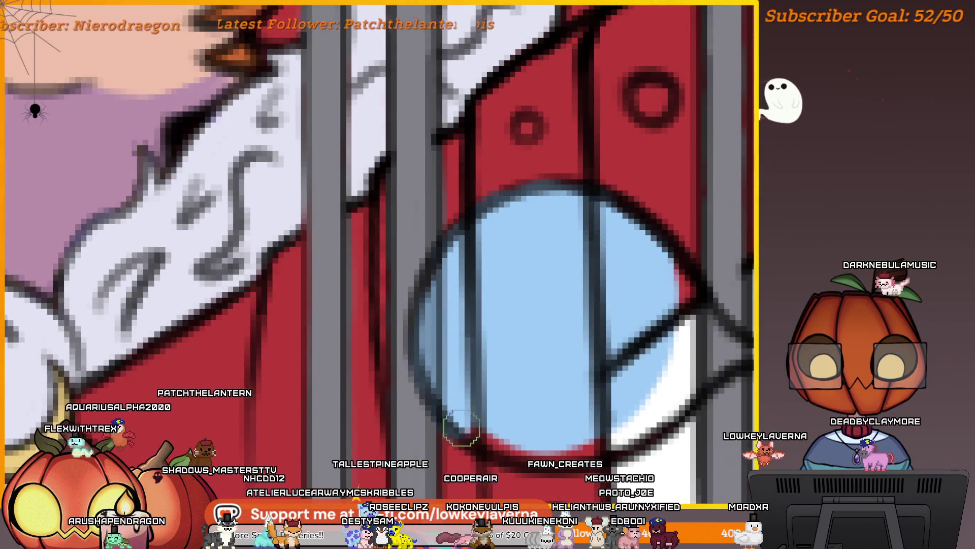
scroll(623, 278, "down", 1)
mouse_move(673, 243)
left_mouse_down()
mouse_move(657, 338)
mouse_move(627, 374)
mouse_move(649, 351)
left_mouse_up()
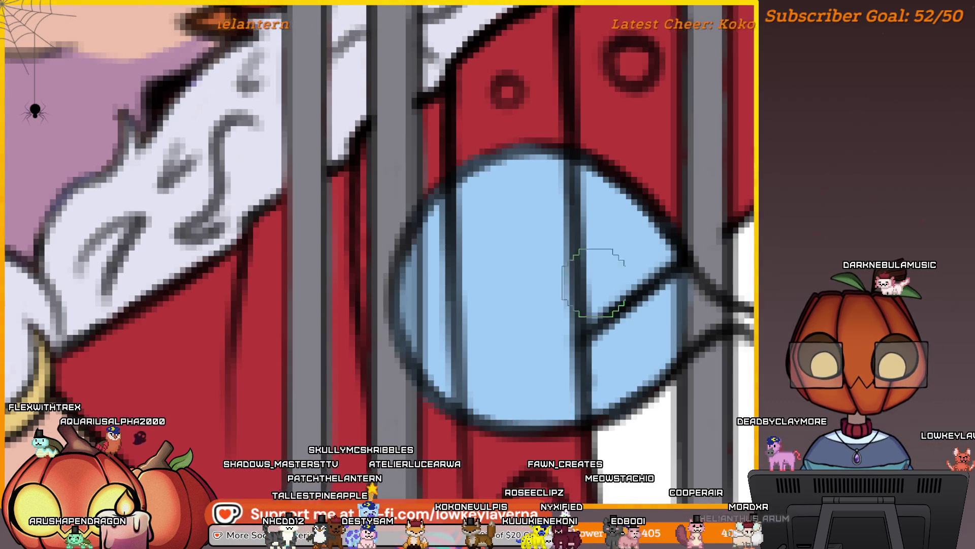
scroll(593, 282, "right", 5)
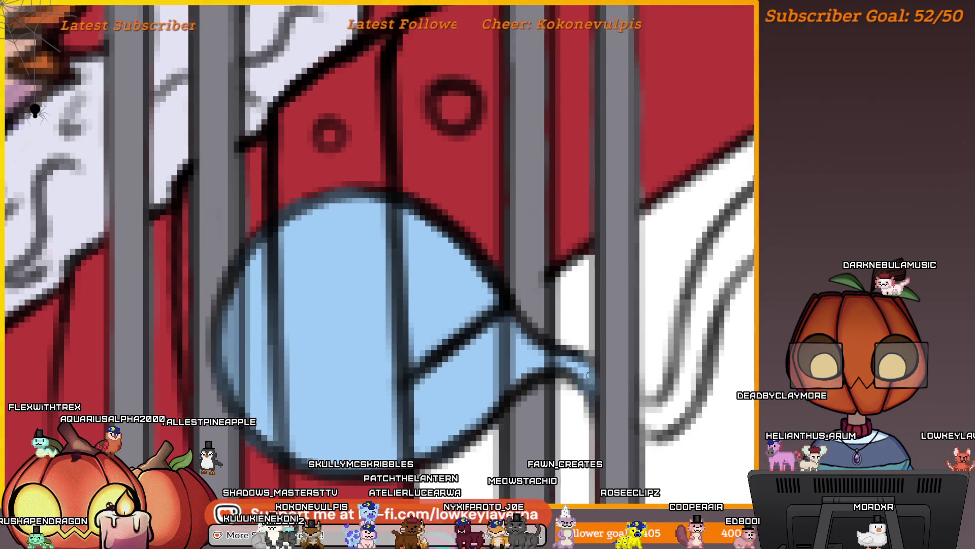
scroll(697, 358, "down", 10)
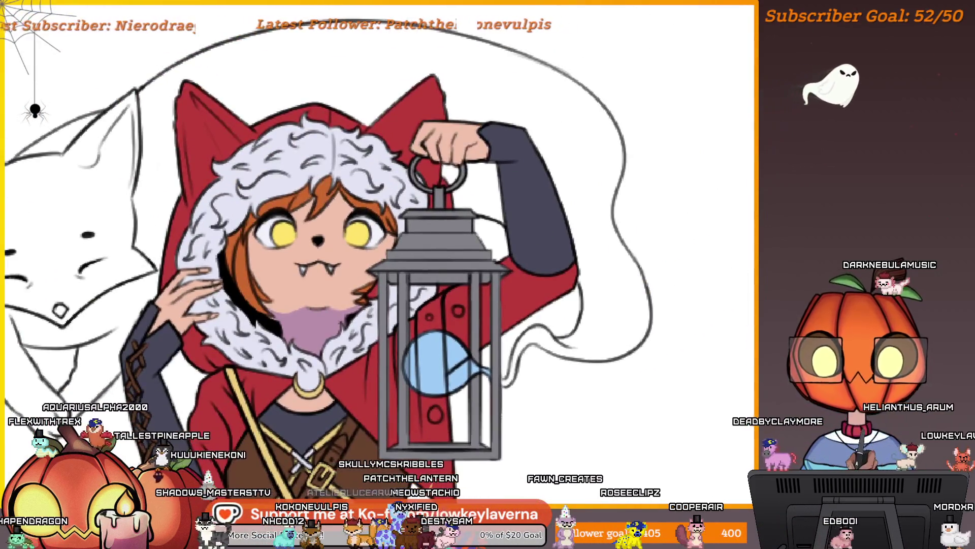
scroll(655, 330, "down", 5)
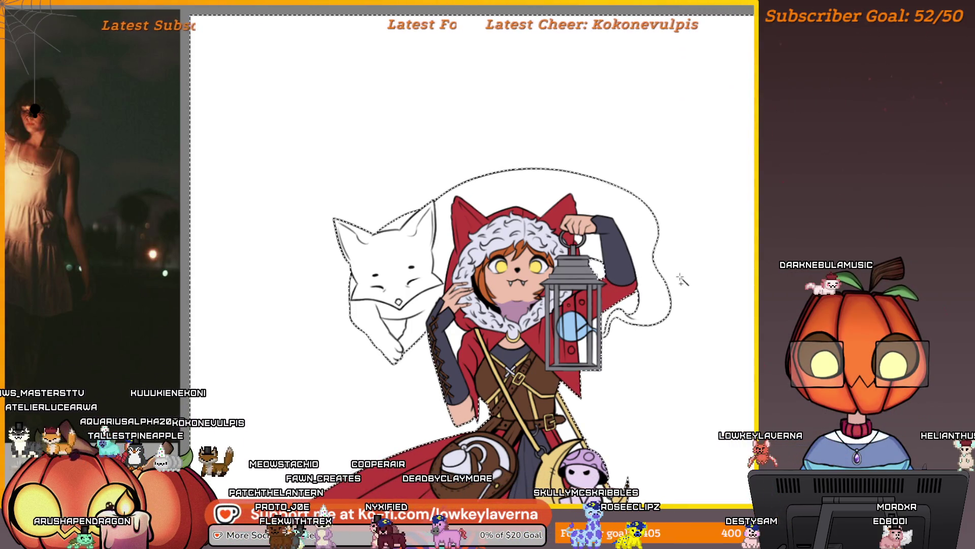
Bring up the selection actions twice and dismiss them without changes
right_click(693, 296)
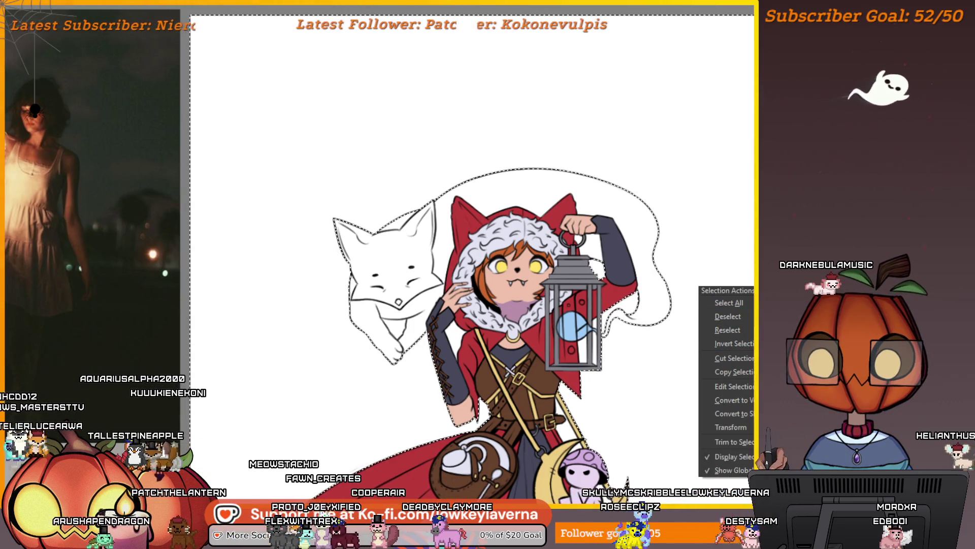
left_click(724, 342)
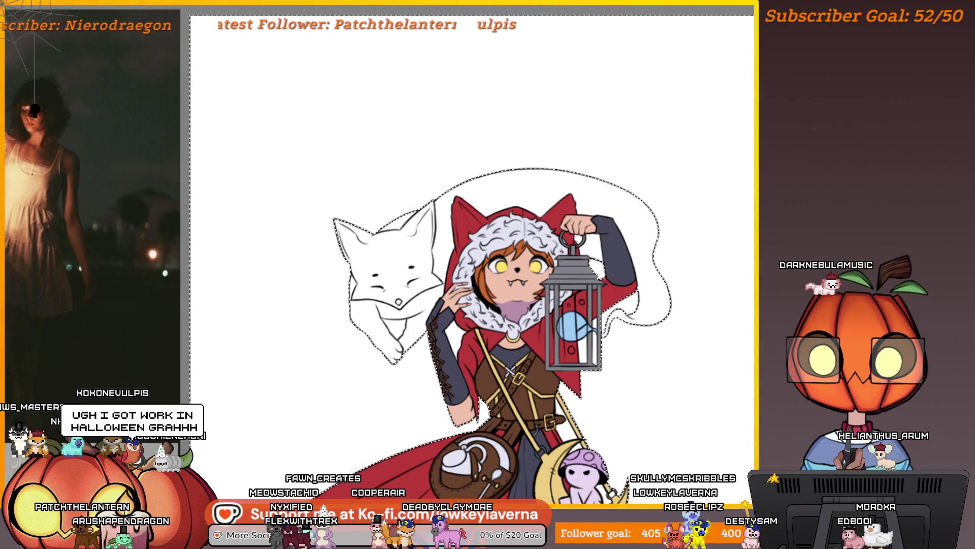
right_click(346, 92)
left_click(429, 148)
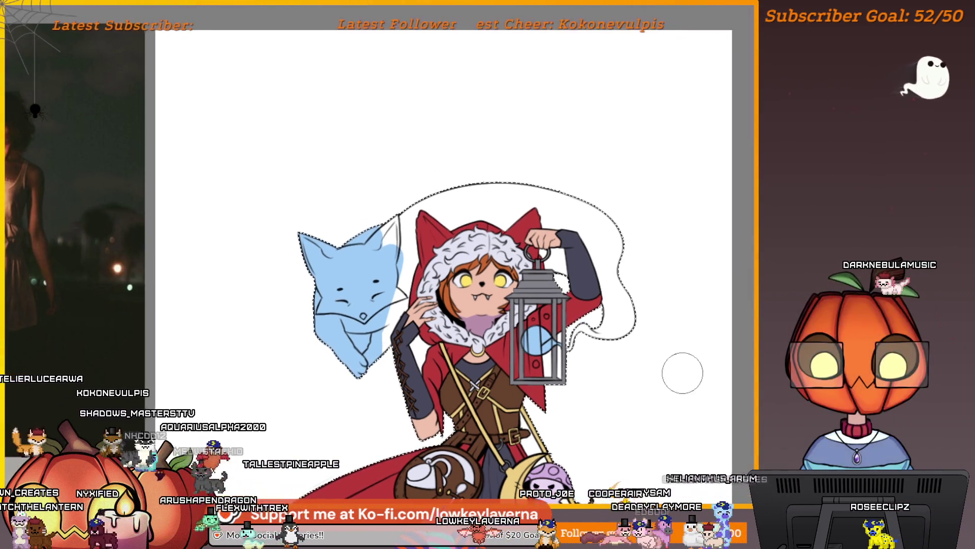
Undo the trial blue fill and the blue stroke on the fox
key("Delete")
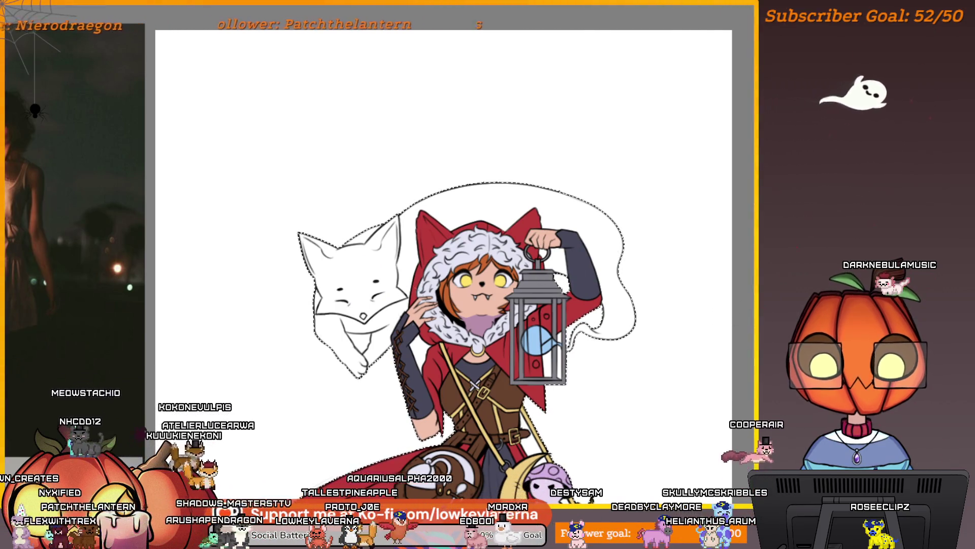
scroll(381, 235, "up", 3)
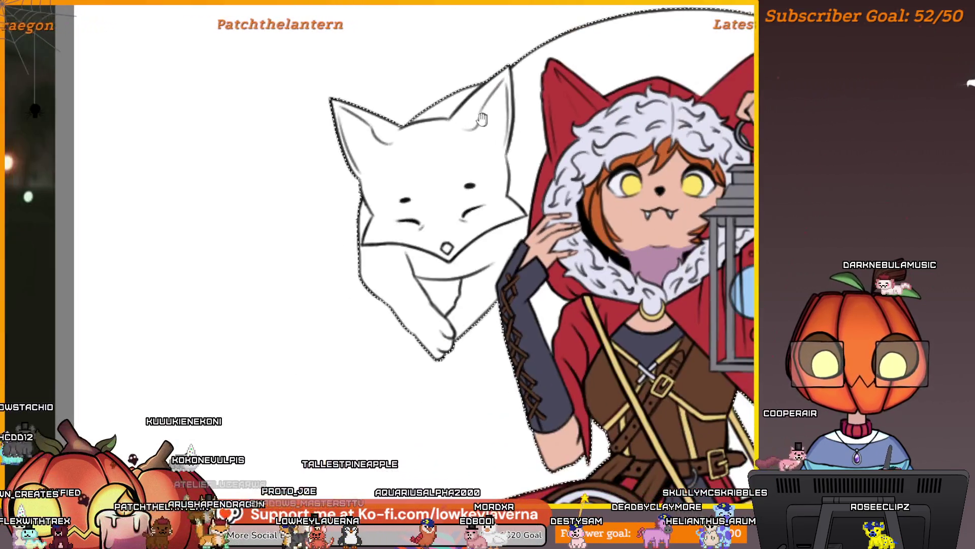
mouse_move(483, 119)
left_mouse_down()
mouse_move(453, 206)
mouse_move(433, 171)
left_mouse_up()
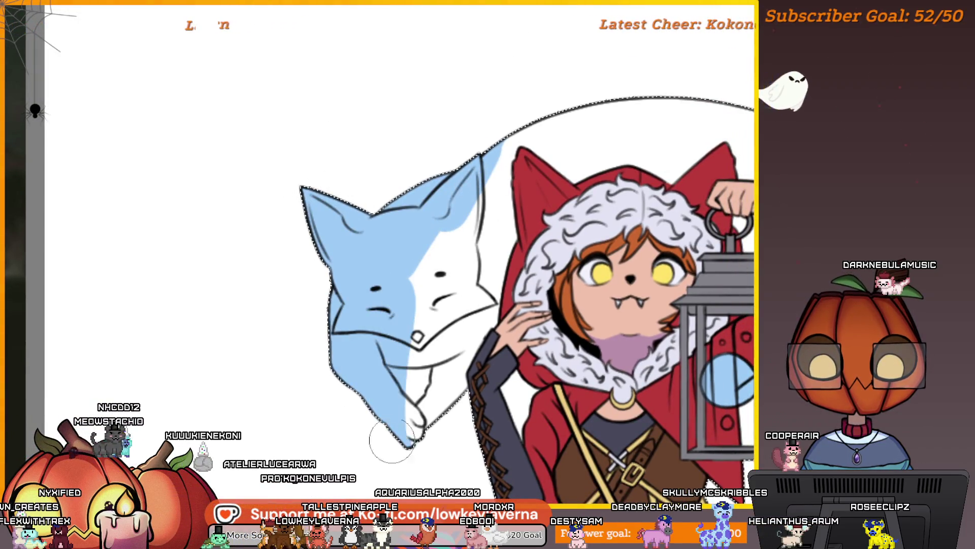
key("Delete")
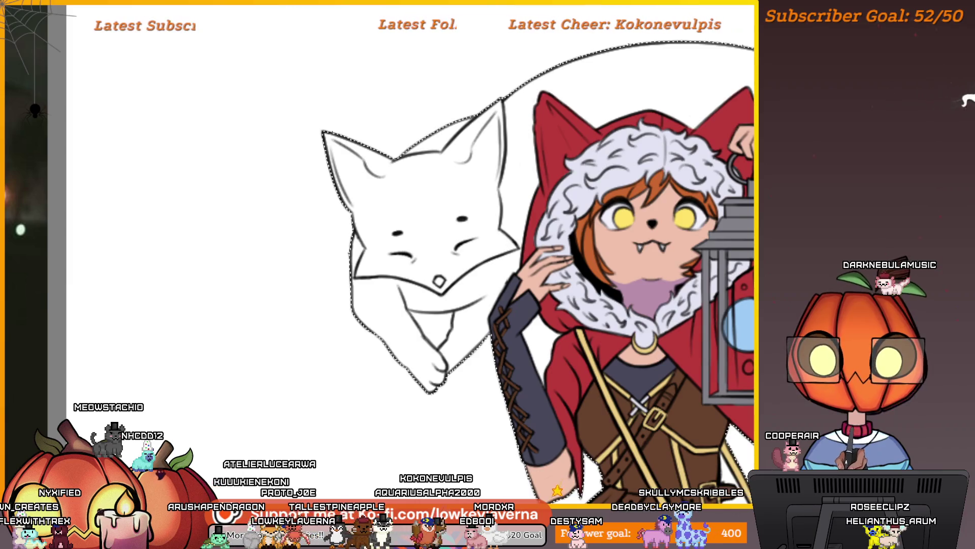
Restore the fox selection and paint pale blue on its left ear and cheek
left_click(436, 314)
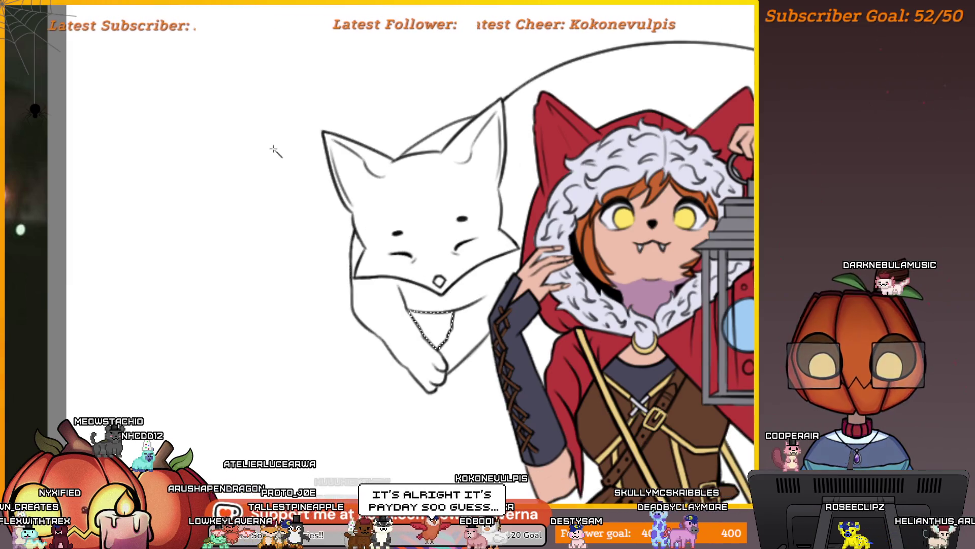
left_click(442, 320)
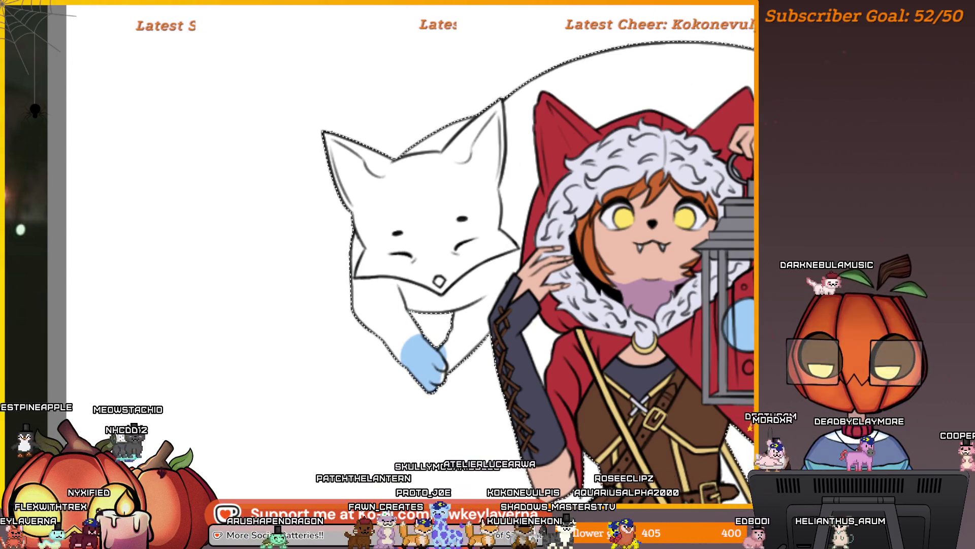
left_click_drag(376, 168, 348, 325)
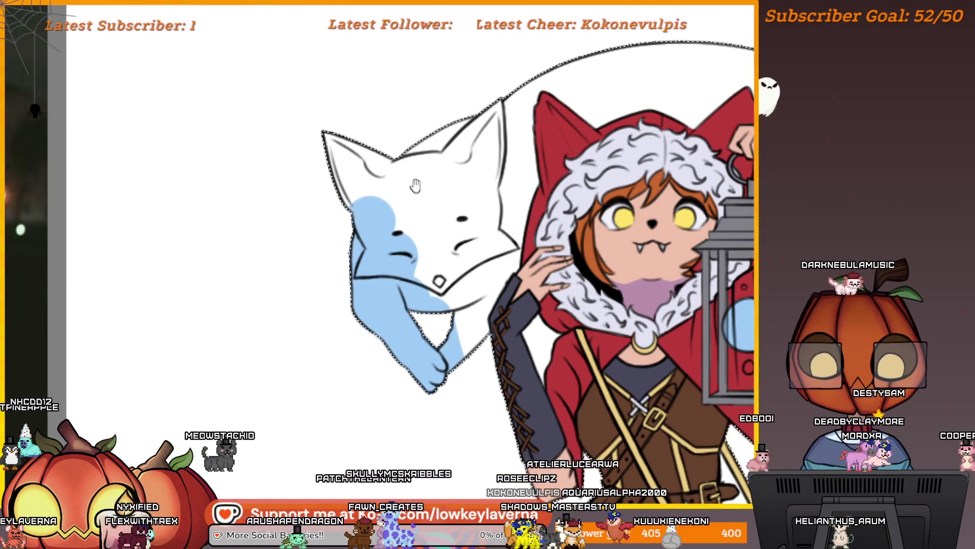
Paint pale blue across the fox's head and along the curving ghost trail near the fish
scroll(338, 327, "up", 3)
scroll(314, 351, "right", 2)
left_click_drag(403, 246, 317, 386)
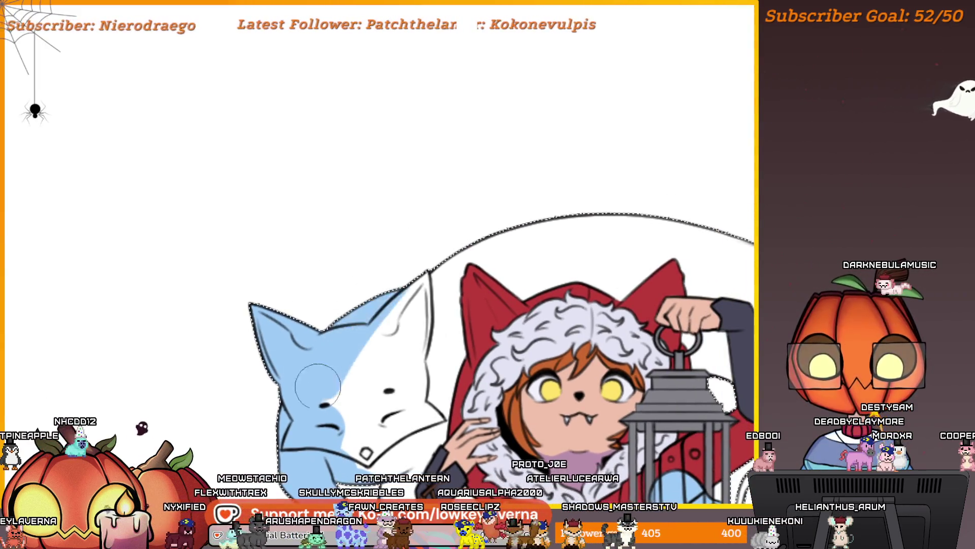
scroll(625, 183, "down", 2)
scroll(625, 182, "right", 10)
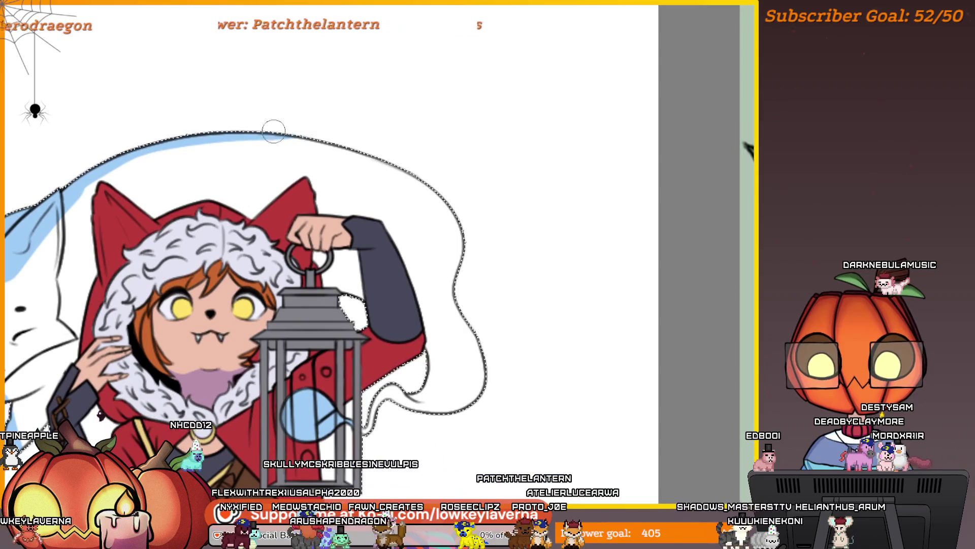
mouse_move(272, 130)
left_mouse_down()
mouse_move(409, 185)
mouse_move(459, 254)
mouse_move(483, 355)
mouse_move(437, 401)
mouse_move(390, 410)
left_mouse_up()
scroll(390, 410, "down", 2)
scroll(457, 356, "up", 5)
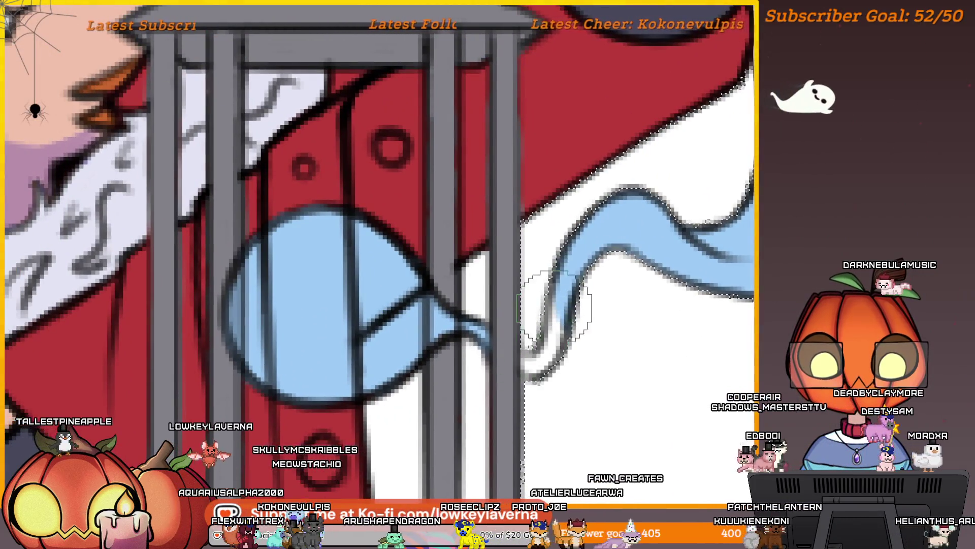
left_click_drag(534, 360, 561, 295)
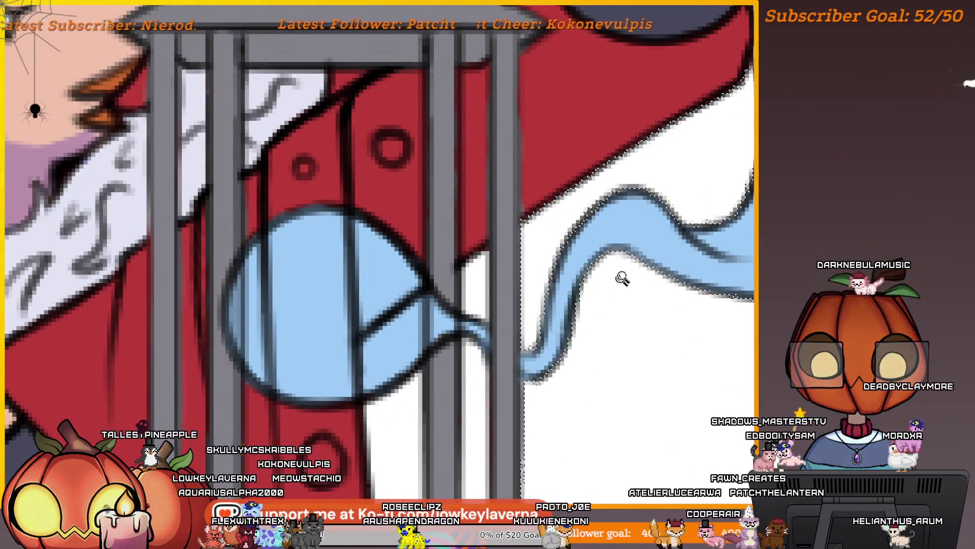
scroll(621, 276, "down", 5)
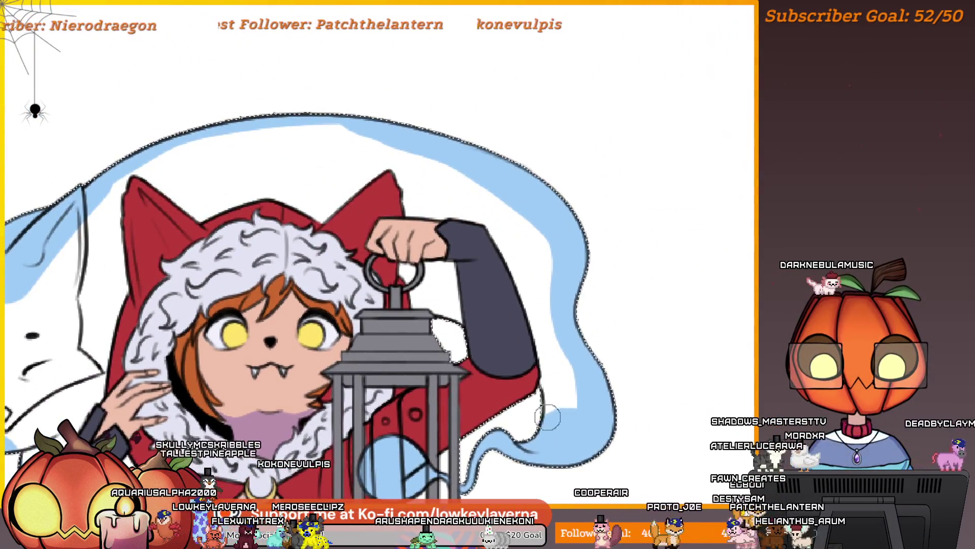
scroll(547, 416, "up", 3)
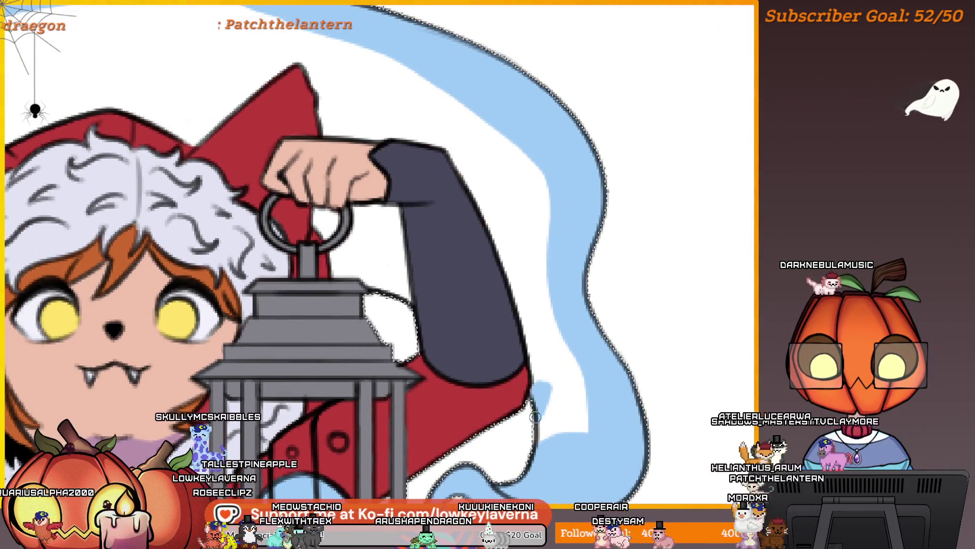
Extend pale blue up along the raised sleeve's edge and zoom out to check
left_click_drag(546, 344, 559, 373)
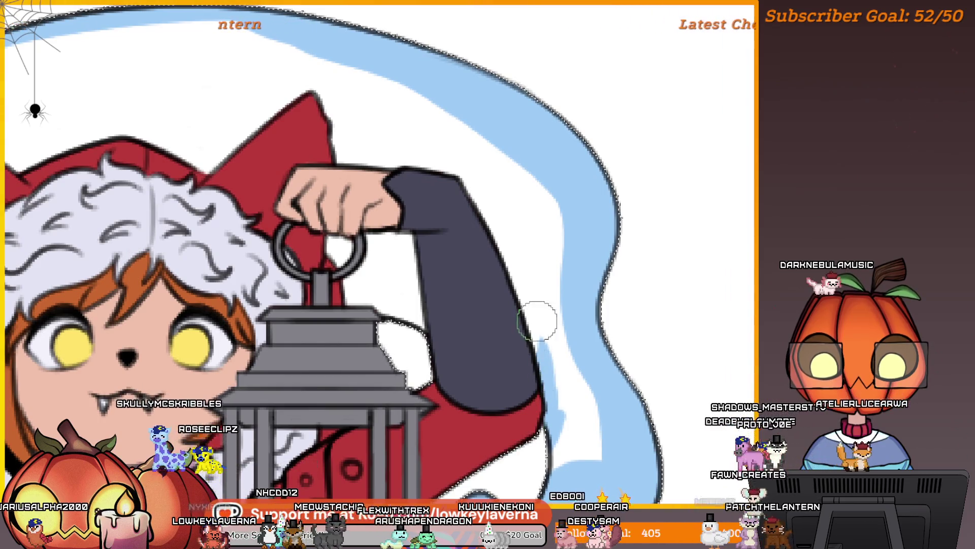
left_click_drag(518, 266, 549, 362)
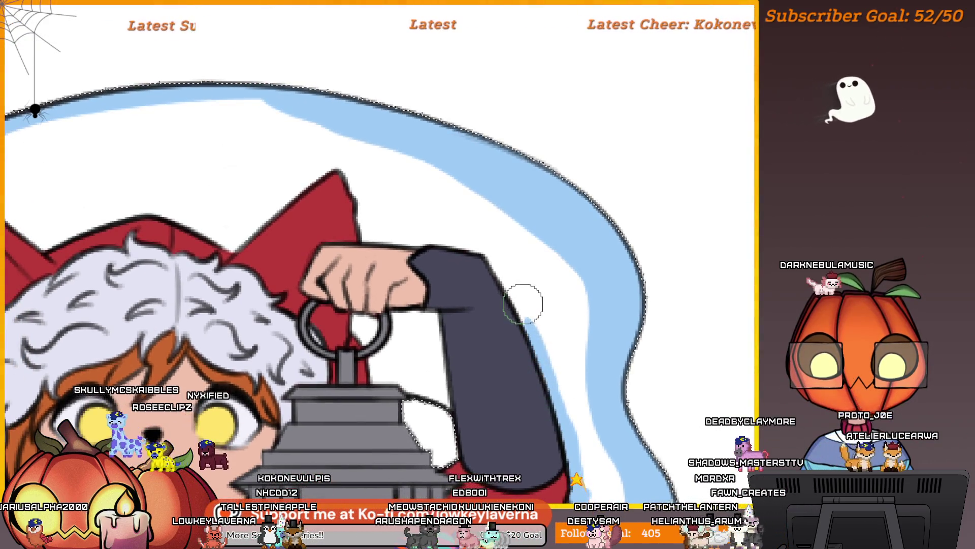
left_click_drag(524, 303, 549, 356)
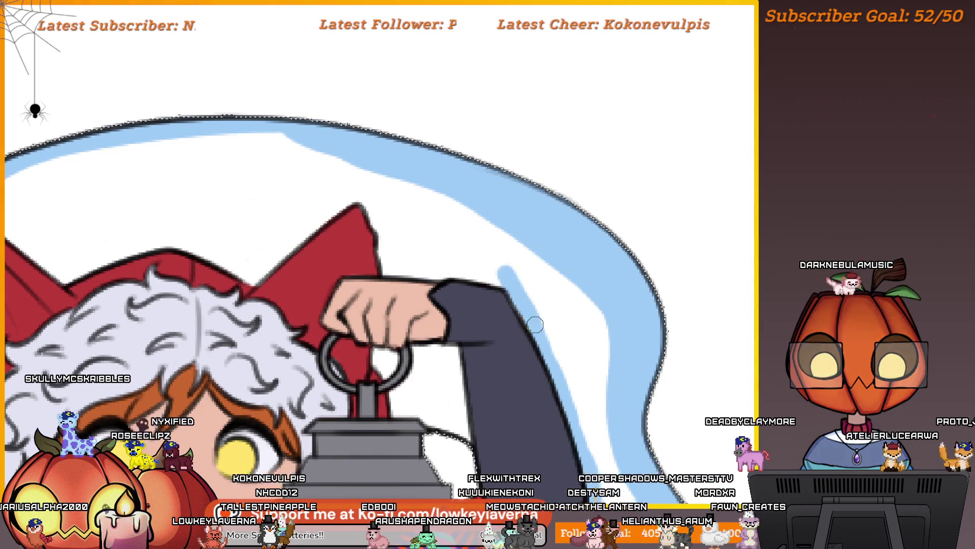
left_click_drag(513, 288, 483, 222)
scroll(561, 283, "down", 3)
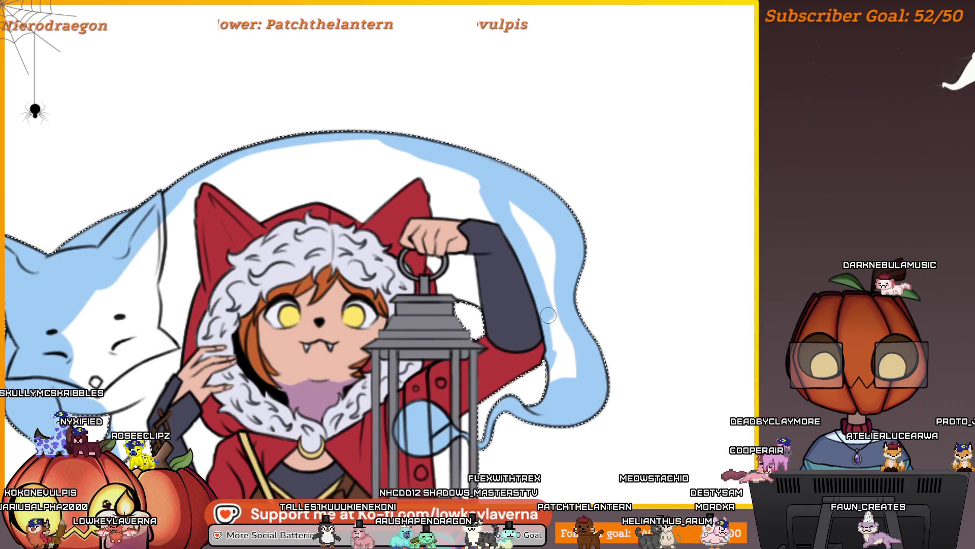
scroll(615, 410, "up", 1)
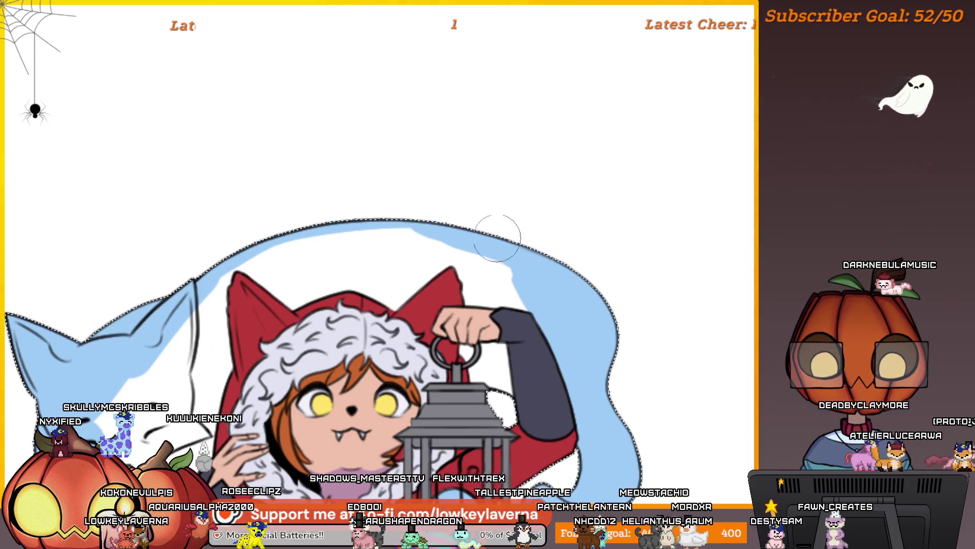
scroll(505, 218, "up", 2)
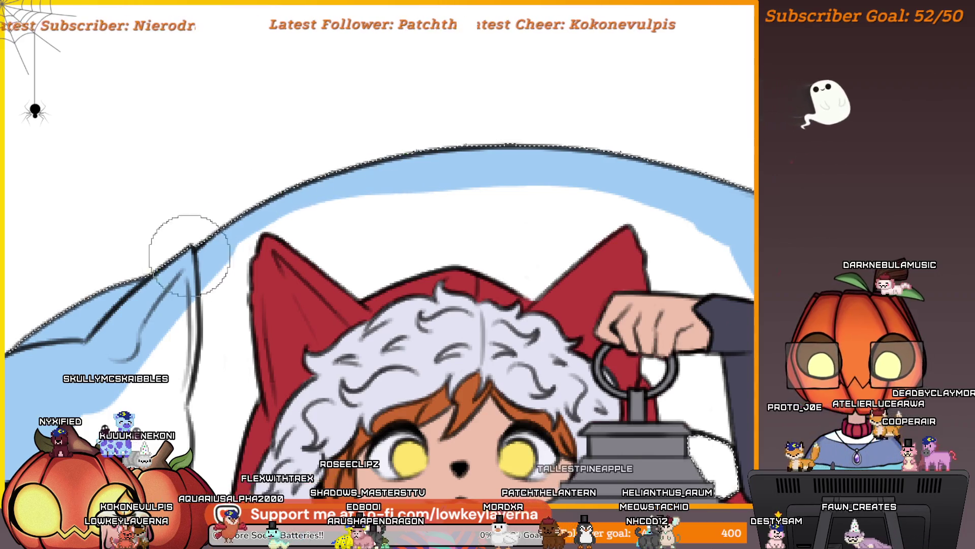
Fill the ghost fox's white face and chin with pale blue
mouse_move(190, 254)
left_mouse_down()
mouse_move(476, 108)
mouse_move(449, 167)
mouse_move(439, 303)
left_mouse_up()
left_click_drag(442, 356, 479, 298)
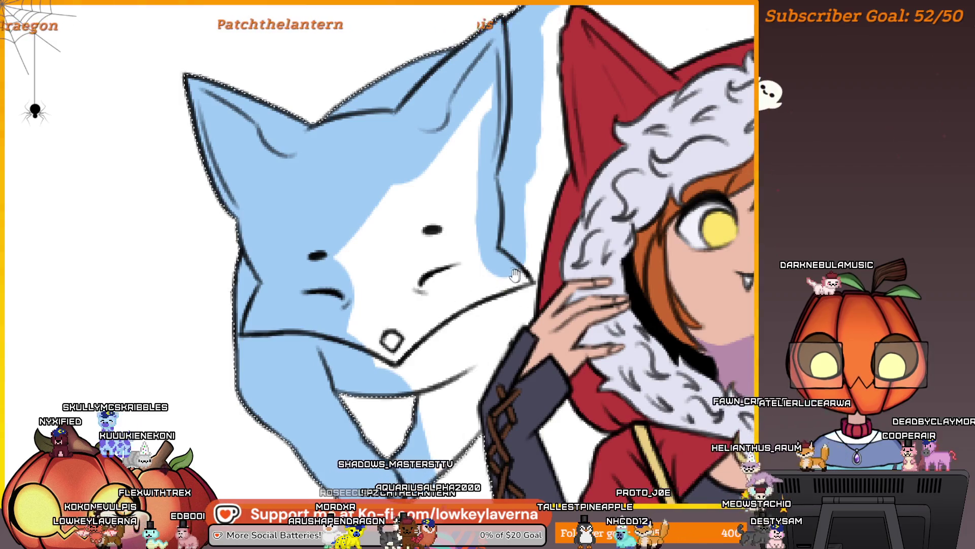
mouse_move(527, 278)
left_mouse_down()
mouse_move(551, 254)
mouse_move(421, 315)
mouse_move(376, 331)
mouse_move(351, 325)
left_mouse_up()
left_click_drag(487, 287, 500, 373)
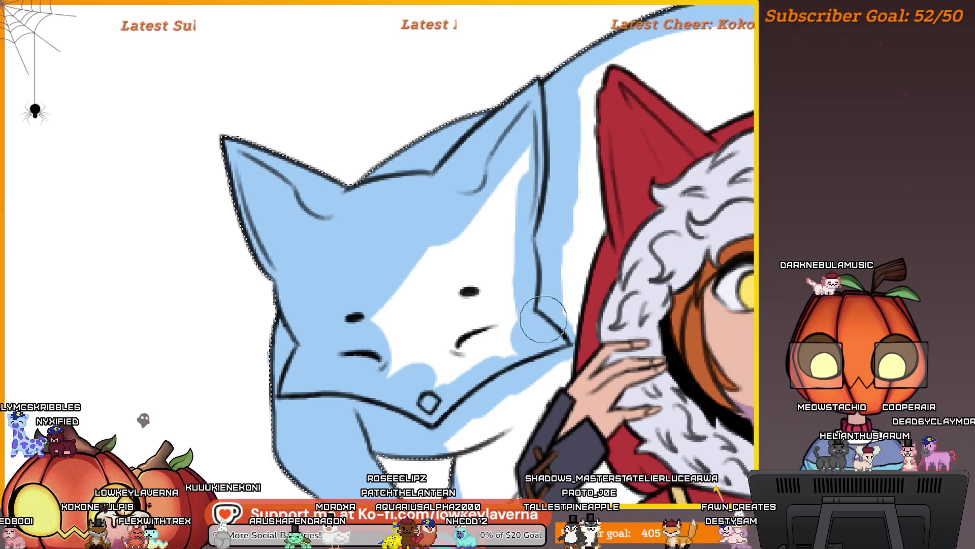
mouse_move(543, 319)
left_mouse_down()
mouse_move(458, 356)
mouse_move(406, 229)
mouse_move(305, 393)
left_mouse_up()
left_click_drag(500, 353, 436, 261)
mouse_move(413, 338)
left_mouse_down()
mouse_move(420, 300)
mouse_move(415, 366)
left_mouse_up()
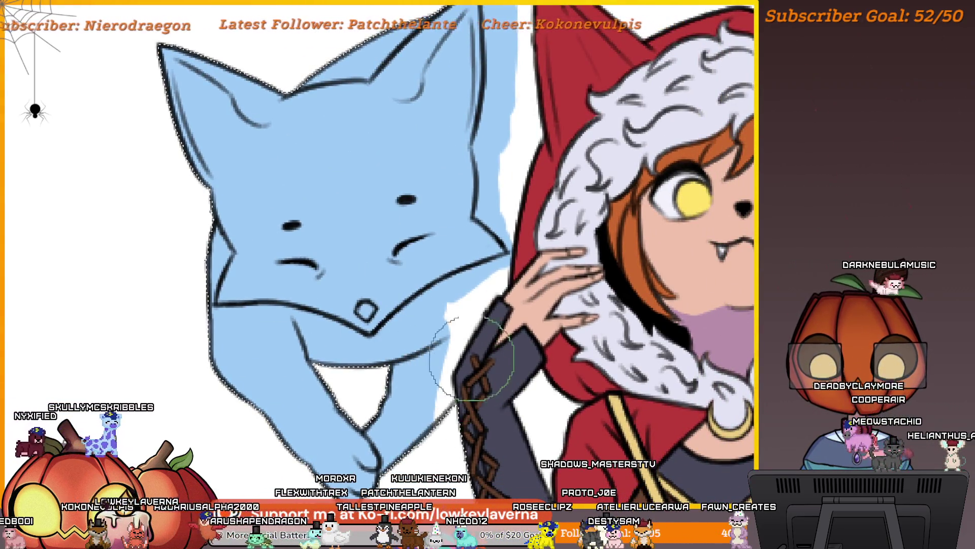
Mirror the canvas view with M to check the result, then frame the hood and ghost edge
key("m")
left_click_drag(196, 312, 318, 327)
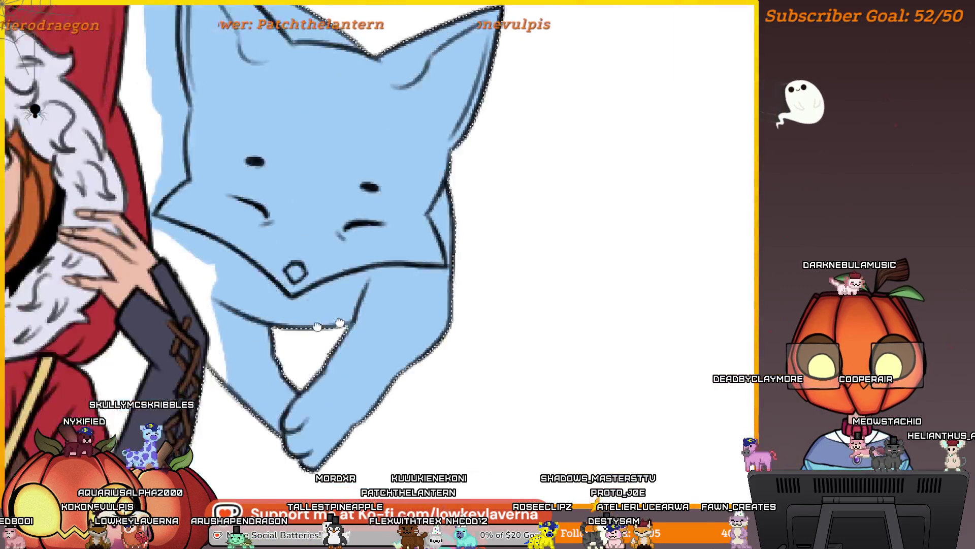
scroll(318, 326, "down", 3)
scroll(609, 410, "up", 2)
scroll(609, 411, "up", 2)
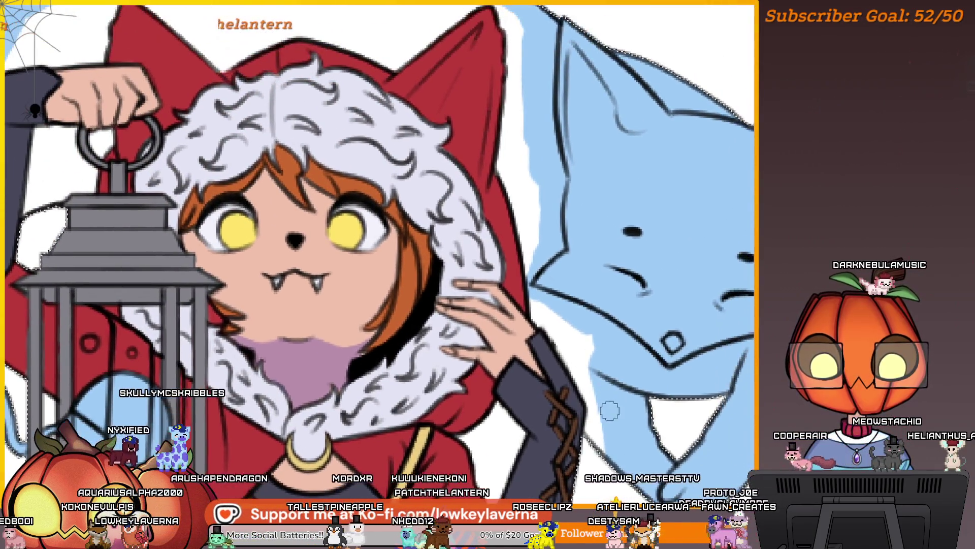
scroll(612, 375, "down", 2)
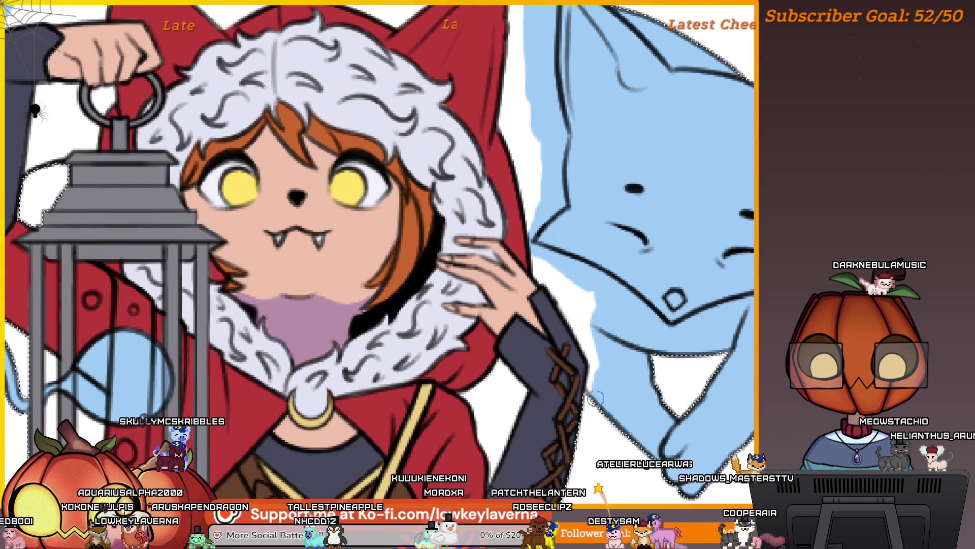
scroll(597, 335, "up", 1)
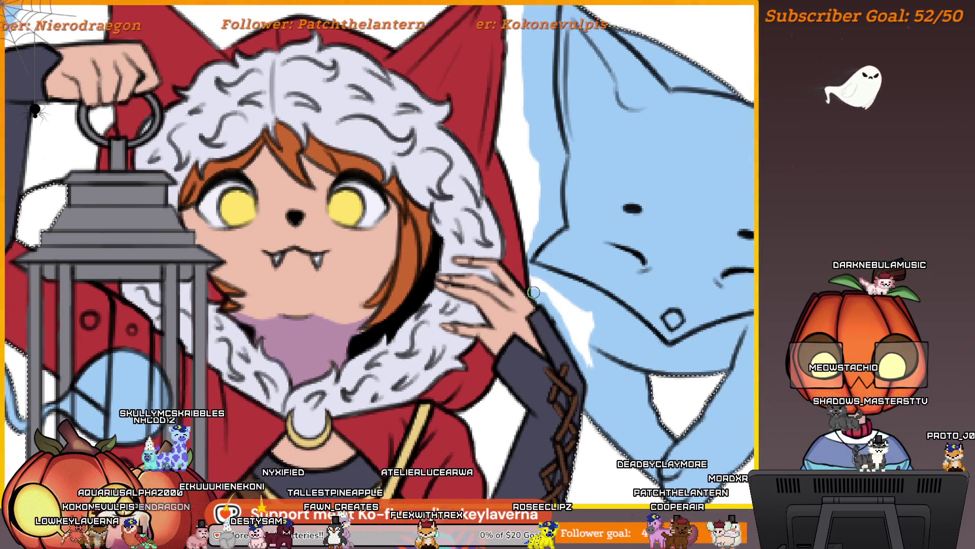
scroll(552, 312, "up", 1)
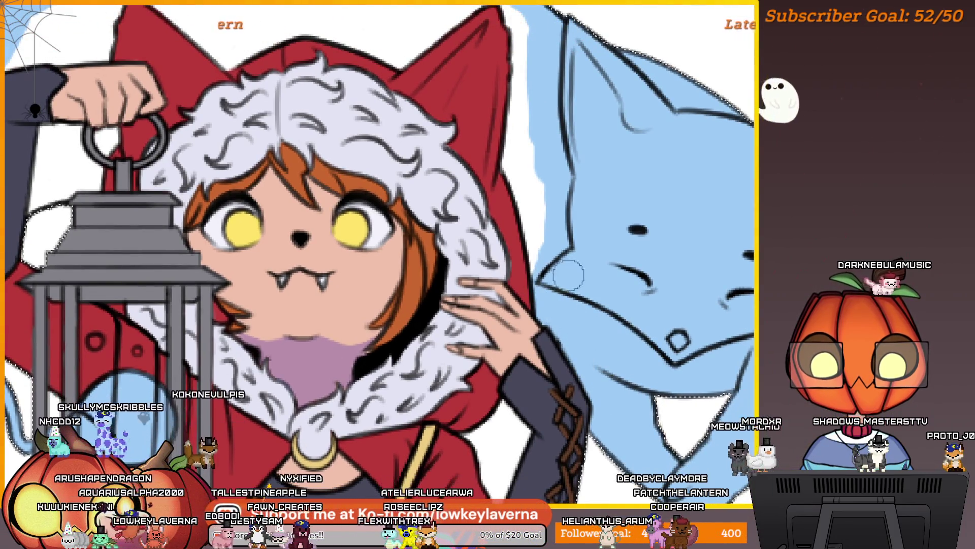
scroll(569, 274, "up", 5)
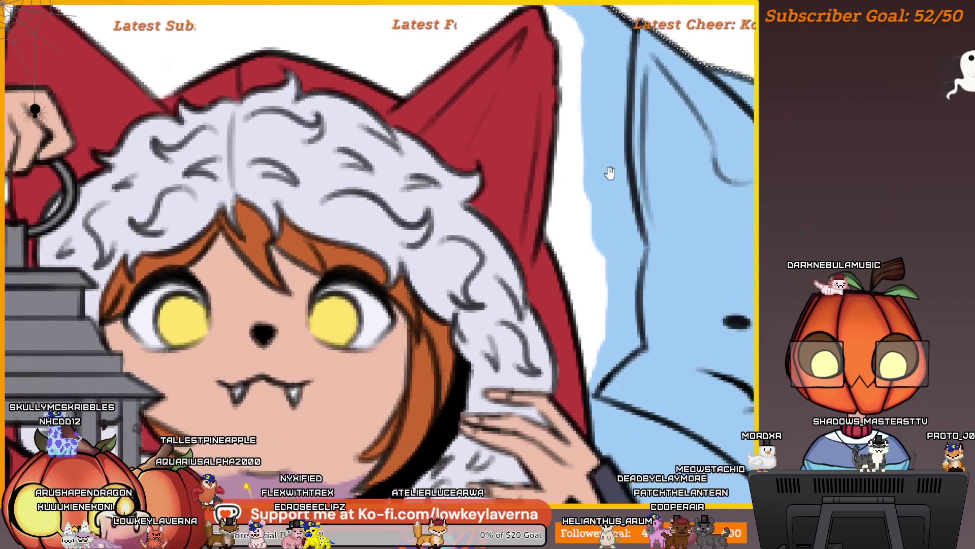
scroll(590, 110, "up", 3)
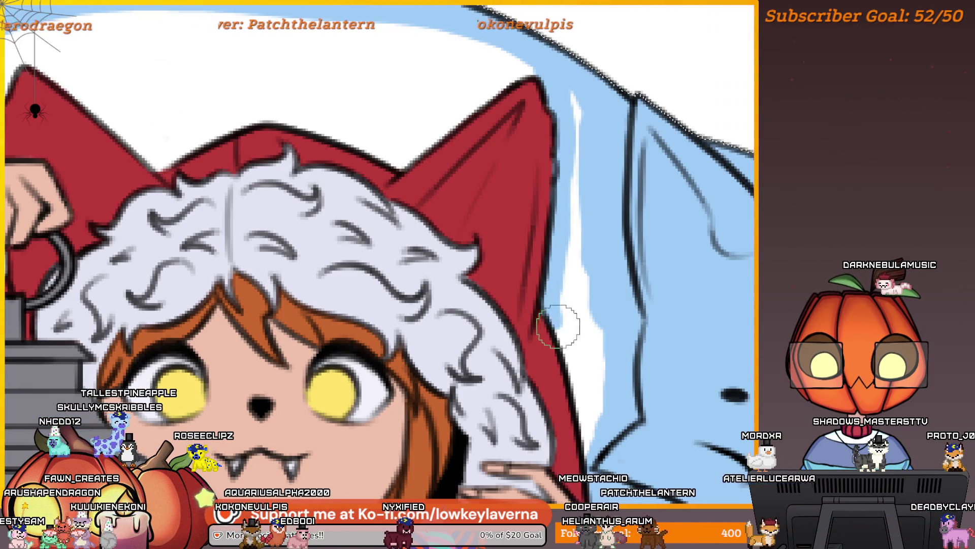
mouse_move(558, 326)
left_mouse_down()
mouse_move(562, 218)
mouse_move(534, 209)
left_mouse_up()
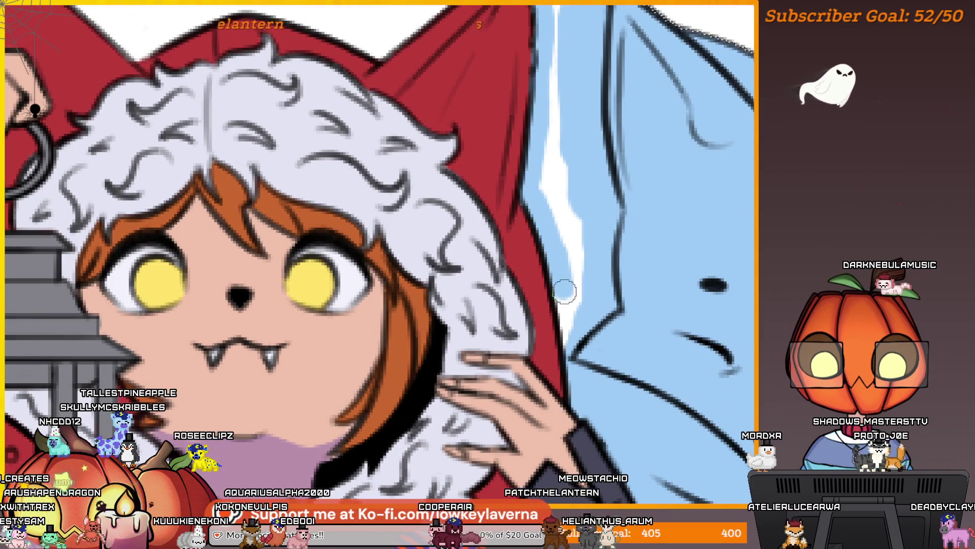
Cover the top white area and the inside of the lantern ring with pale blue
scroll(592, 251, "down", 5)
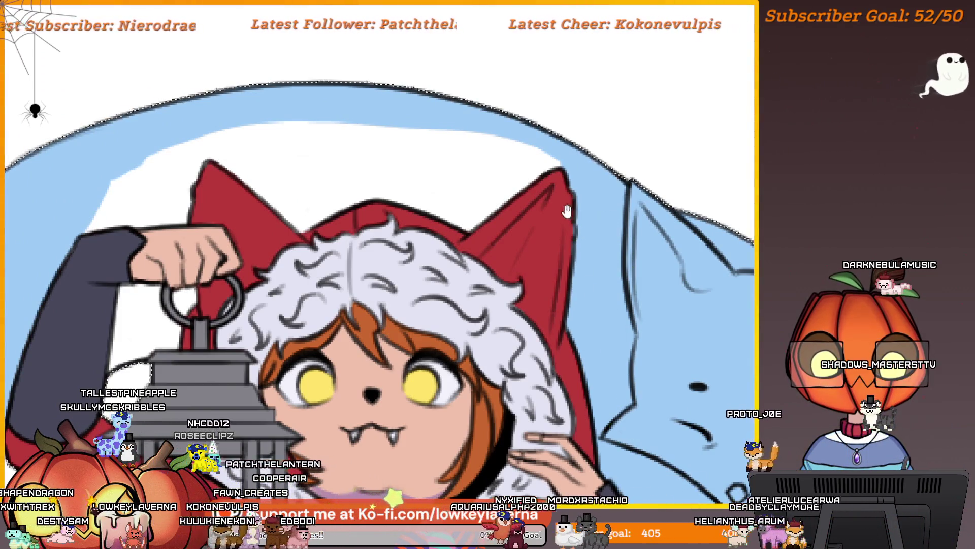
scroll(656, 300, "up", 3)
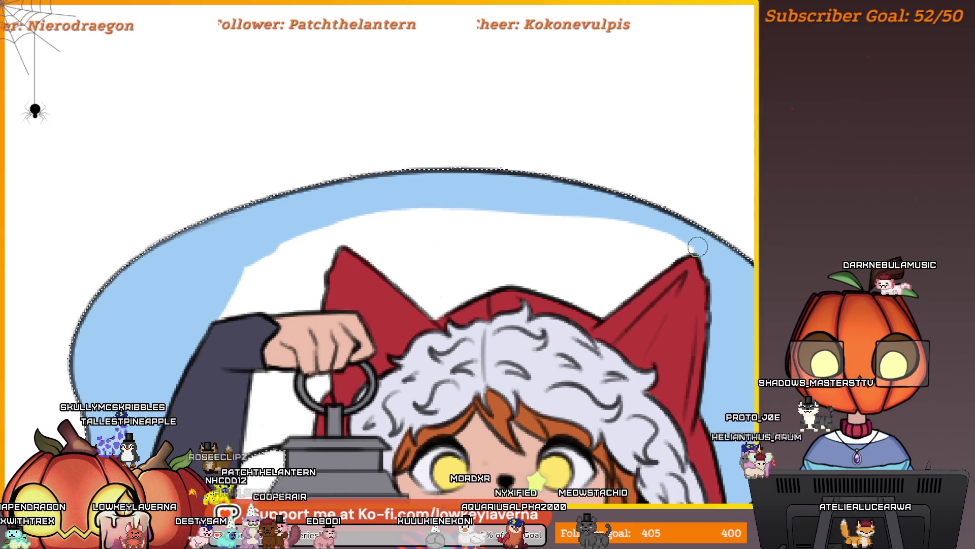
mouse_move(681, 239)
left_mouse_down()
mouse_move(581, 218)
mouse_move(309, 227)
mouse_move(244, 274)
left_mouse_up()
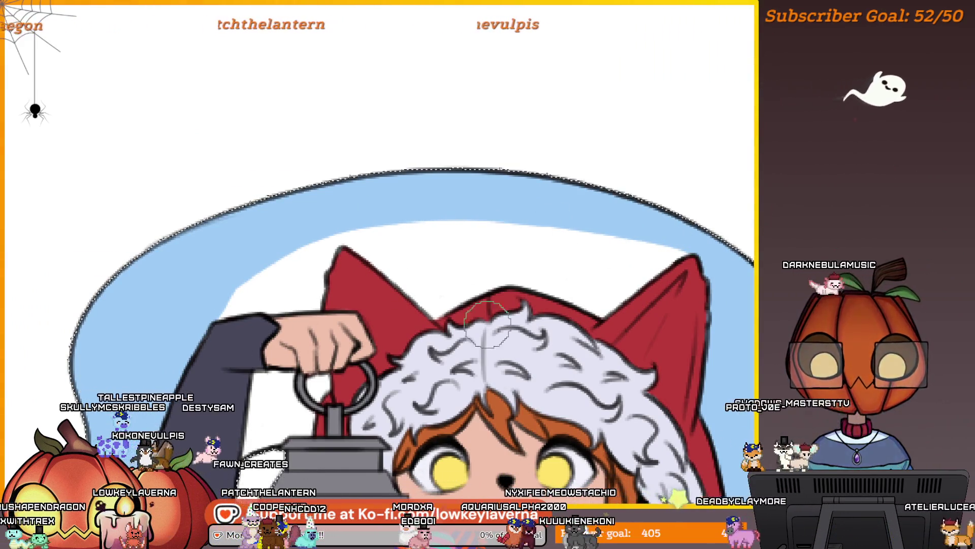
scroll(488, 246, "down", 5)
scroll(513, 299, "up", 5)
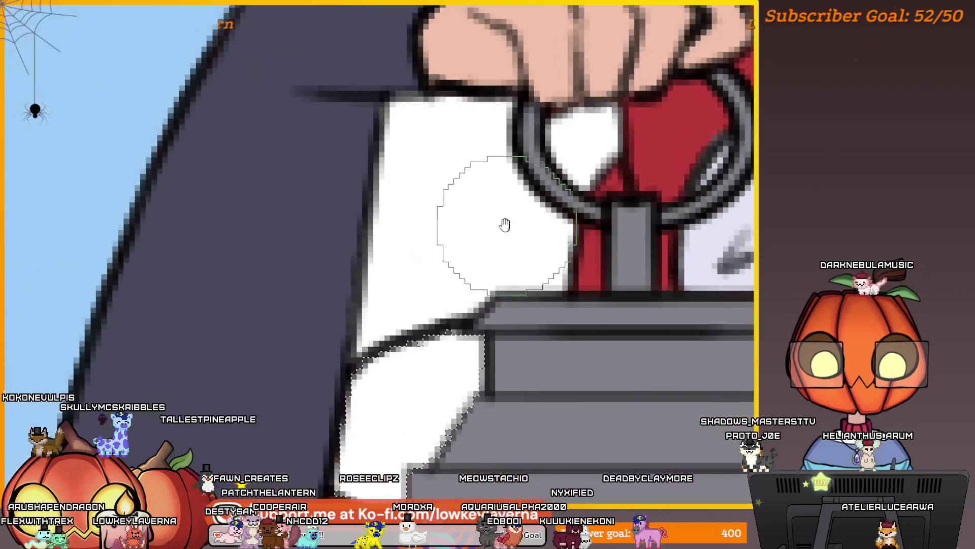
mouse_move(563, 317)
left_mouse_down()
mouse_move(571, 351)
mouse_move(574, 315)
mouse_move(548, 317)
left_mouse_up()
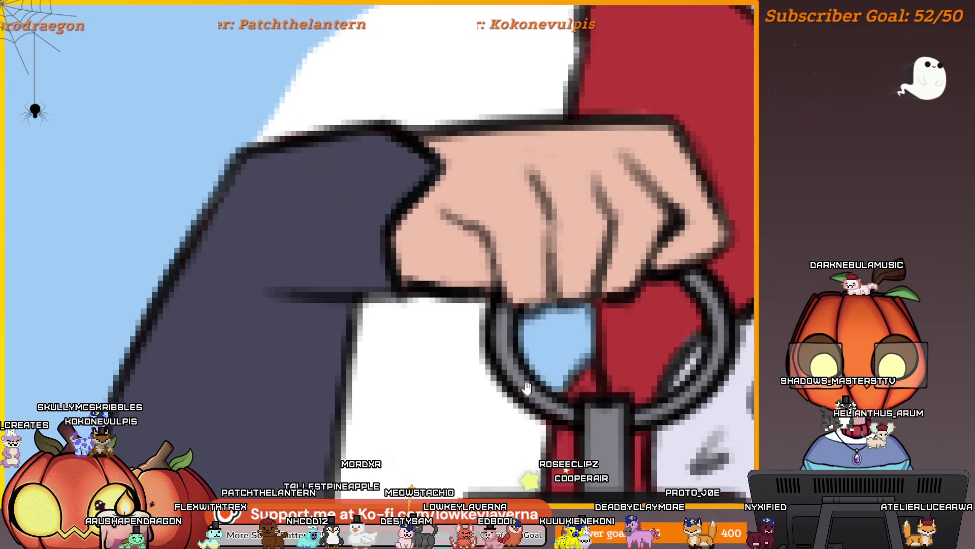
Paint pale blue over the white area left of the lantern ring
mouse_move(503, 393)
left_mouse_down()
mouse_move(579, 321)
mouse_move(569, 314)
left_mouse_up()
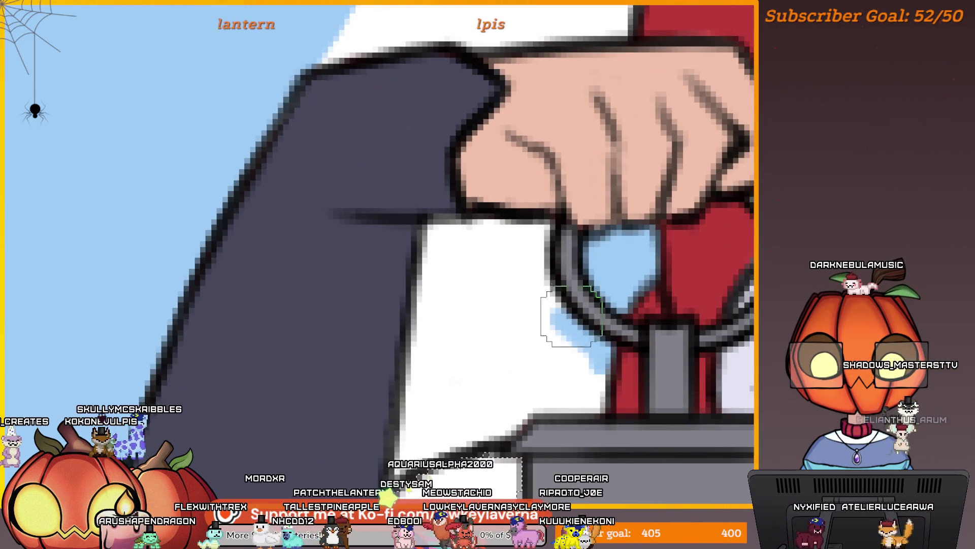
mouse_move(516, 228)
left_mouse_down()
mouse_move(442, 224)
mouse_move(432, 275)
left_mouse_up()
mouse_move(501, 281)
left_mouse_down()
mouse_move(507, 271)
mouse_move(581, 330)
left_mouse_up()
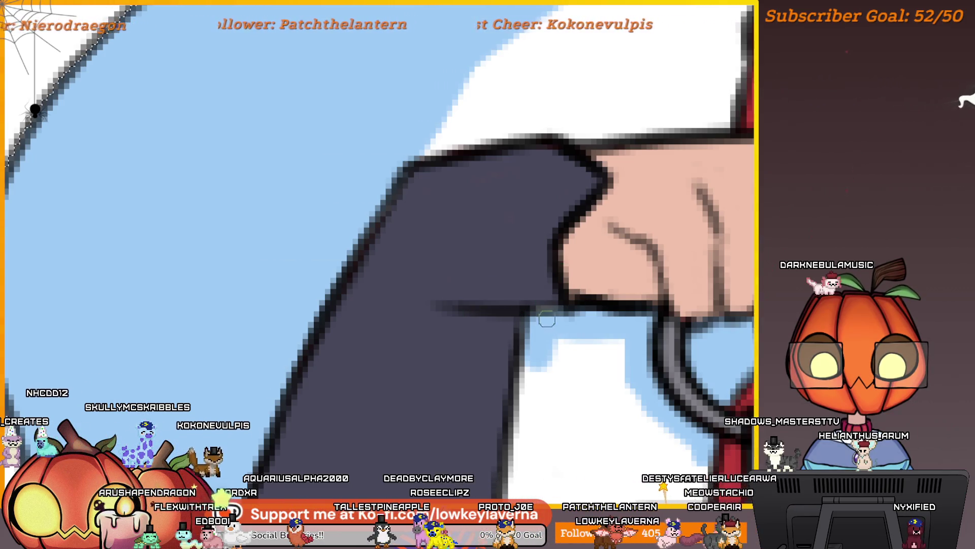
scroll(616, 338, "down", 5)
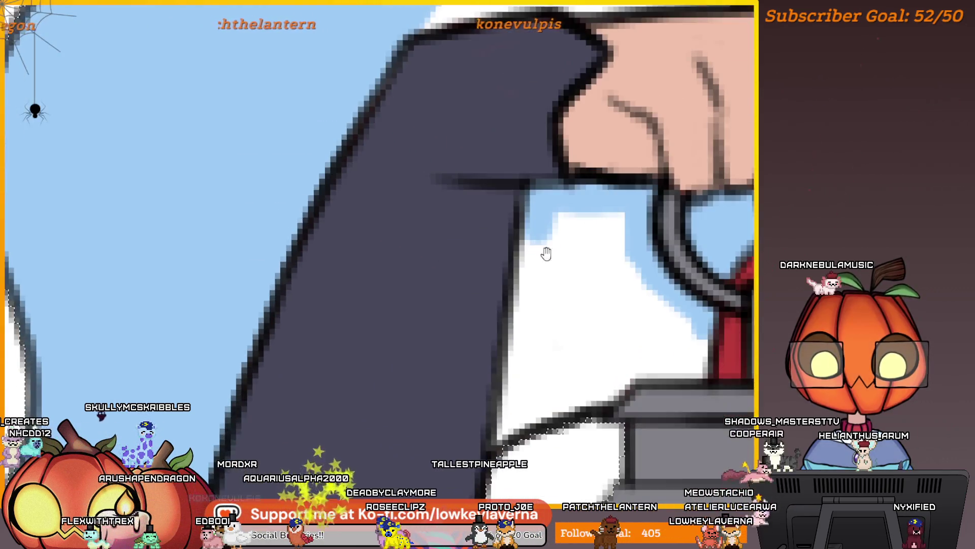
left_click_drag(540, 190, 525, 371)
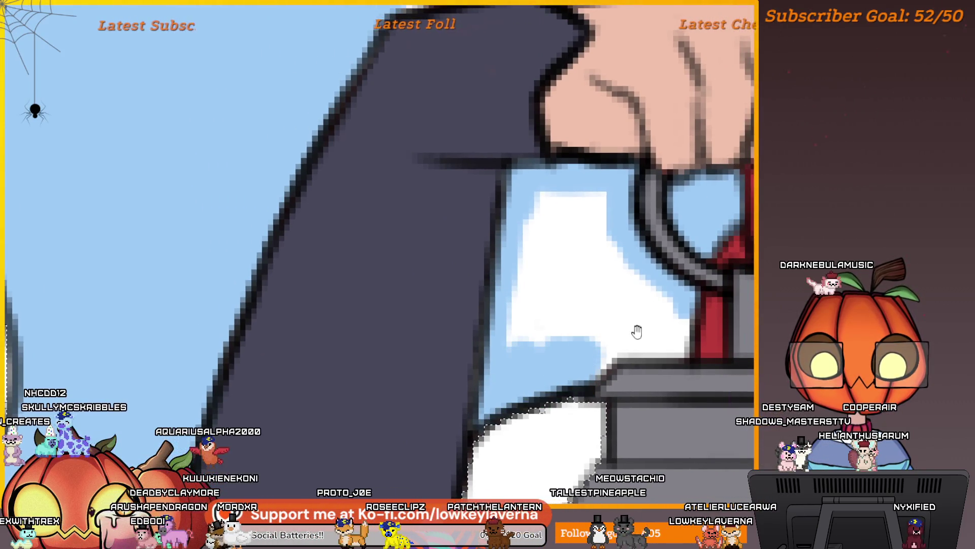
Paint over the lower white gap beneath the raised arm in pale blue
mouse_move(637, 331)
left_mouse_down()
mouse_move(604, 333)
mouse_move(631, 361)
left_mouse_up()
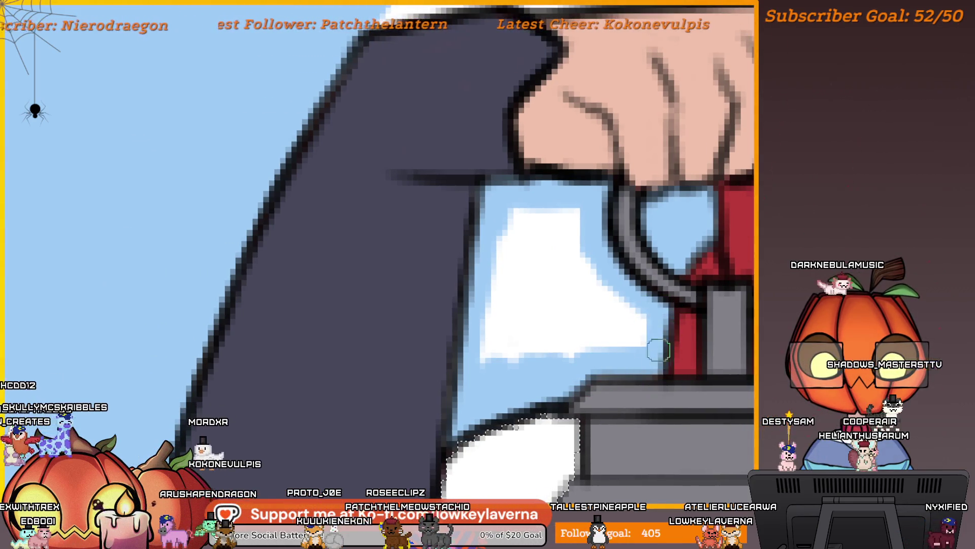
left_click_drag(639, 322, 608, 346)
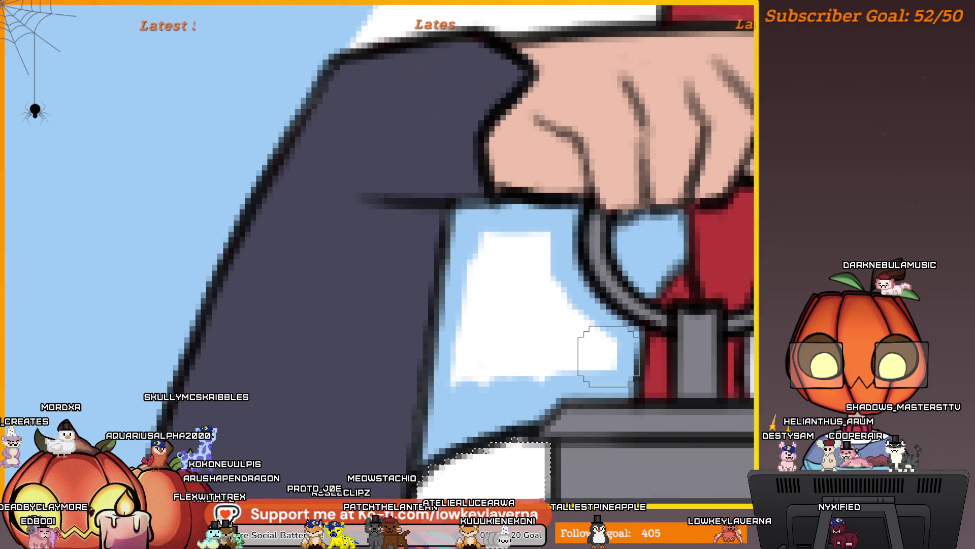
mouse_move(615, 350)
left_mouse_down()
mouse_move(480, 387)
mouse_move(464, 333)
mouse_move(517, 235)
mouse_move(594, 329)
mouse_move(512, 259)
left_mouse_up()
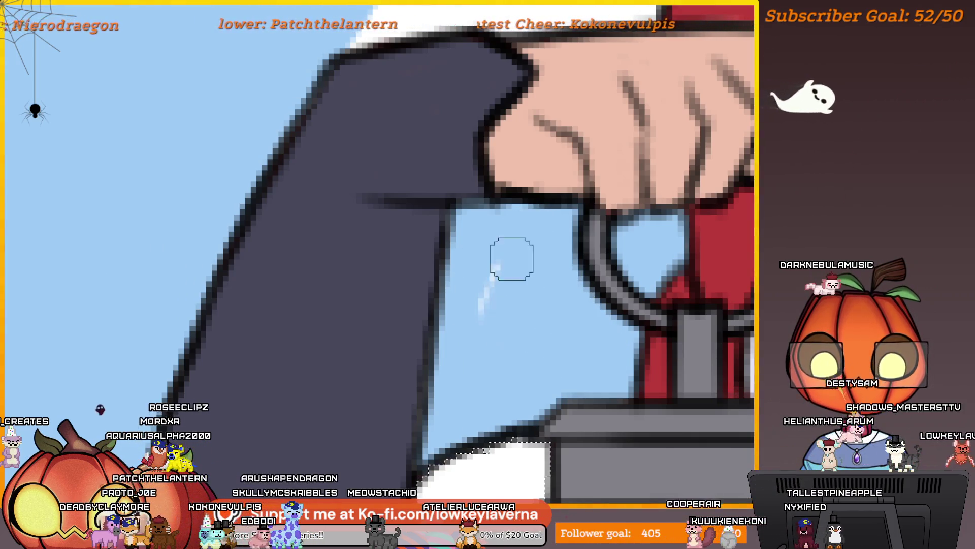
scroll(629, 337, "down", 3)
scroll(557, 283, "up", 4)
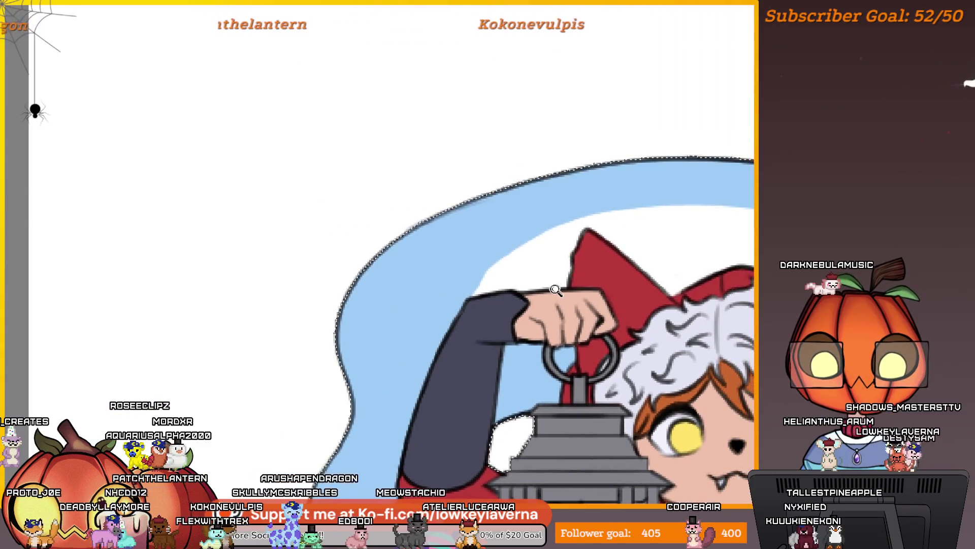
Paint pale blue over the white highlight on the ghost above the hood's ears
mouse_move(601, 163)
left_mouse_down()
mouse_move(609, 199)
mouse_move(579, 316)
mouse_move(610, 311)
mouse_move(559, 319)
mouse_move(674, 246)
mouse_move(540, 326)
left_mouse_up()
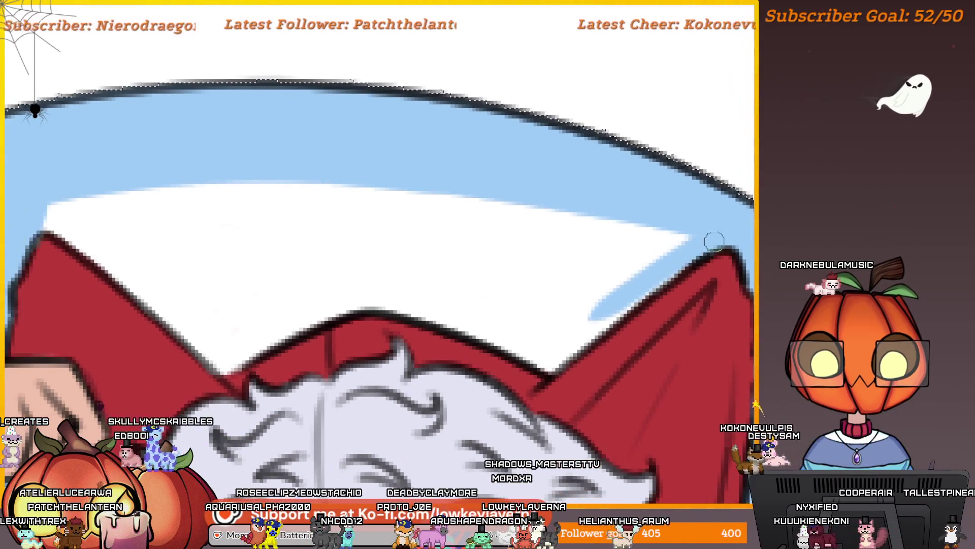
mouse_move(645, 285)
left_mouse_down()
mouse_move(564, 350)
mouse_move(675, 349)
mouse_move(528, 293)
mouse_move(547, 300)
mouse_move(503, 300)
mouse_move(619, 283)
mouse_move(470, 348)
mouse_move(405, 269)
mouse_move(407, 295)
mouse_move(326, 224)
left_mouse_up()
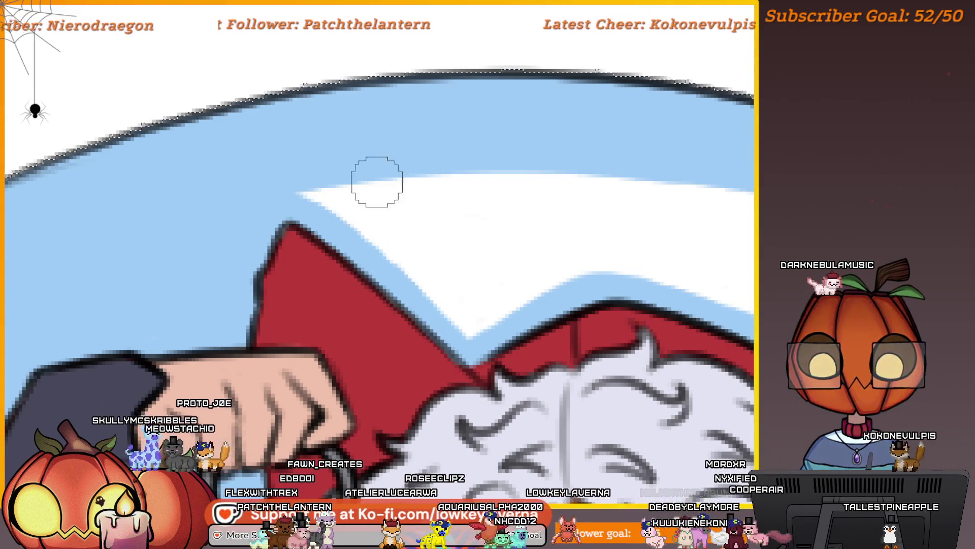
scroll(457, 224, "down", 5)
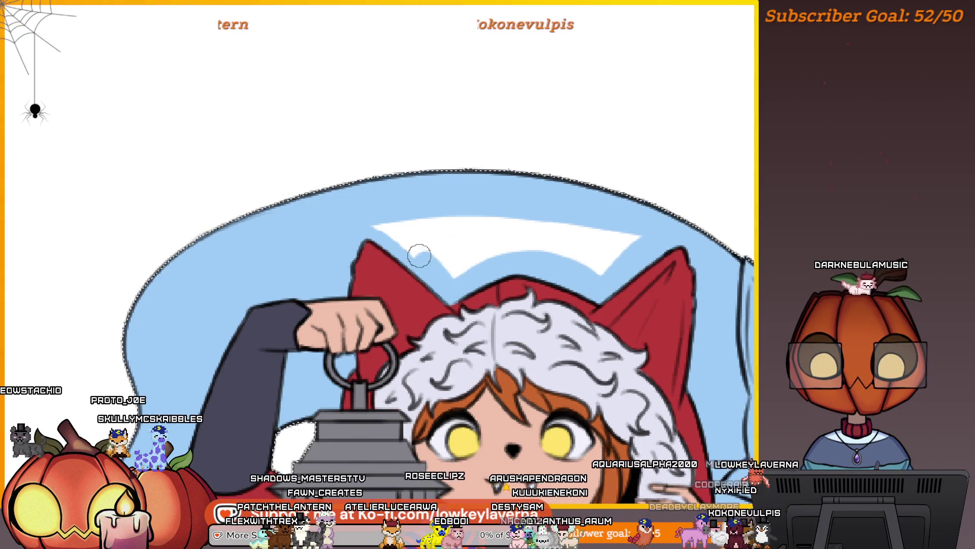
mouse_move(610, 233)
left_mouse_down()
mouse_move(516, 257)
mouse_move(464, 246)
mouse_move(455, 203)
mouse_move(430, 231)
left_mouse_up()
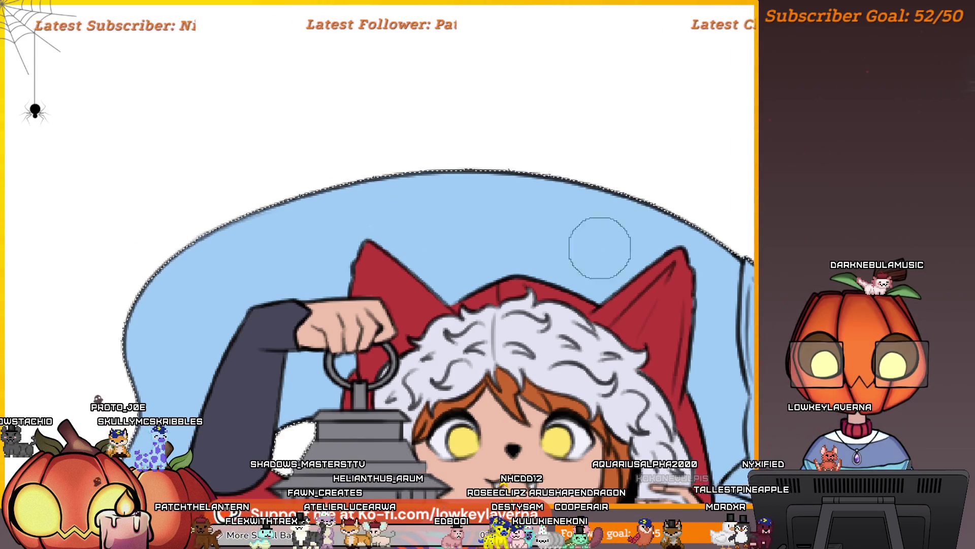
scroll(635, 284, "down", 5)
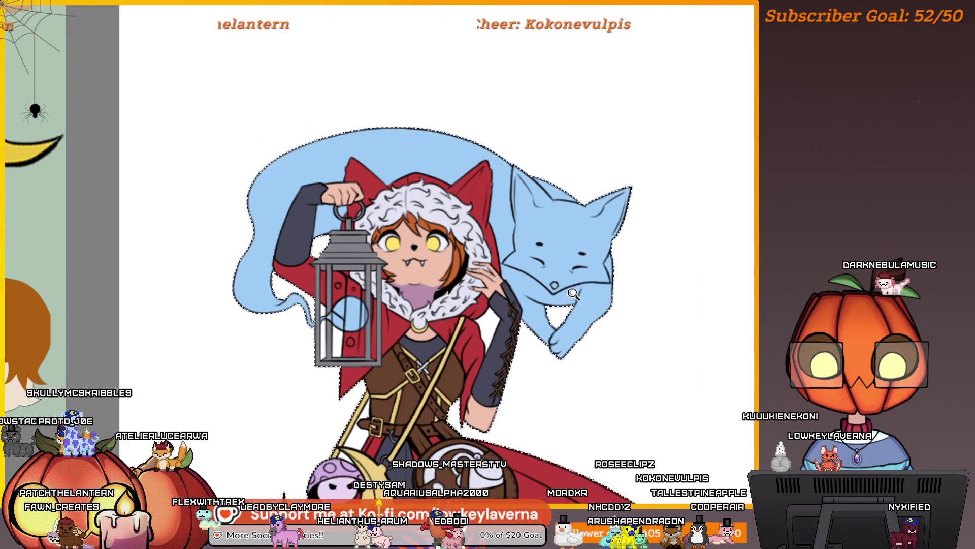
Frame the whole girl and ghost fox, then flip the canvas view horizontally with M
scroll(598, 350, "down", 3)
left_click_drag(596, 359, 546, 228)
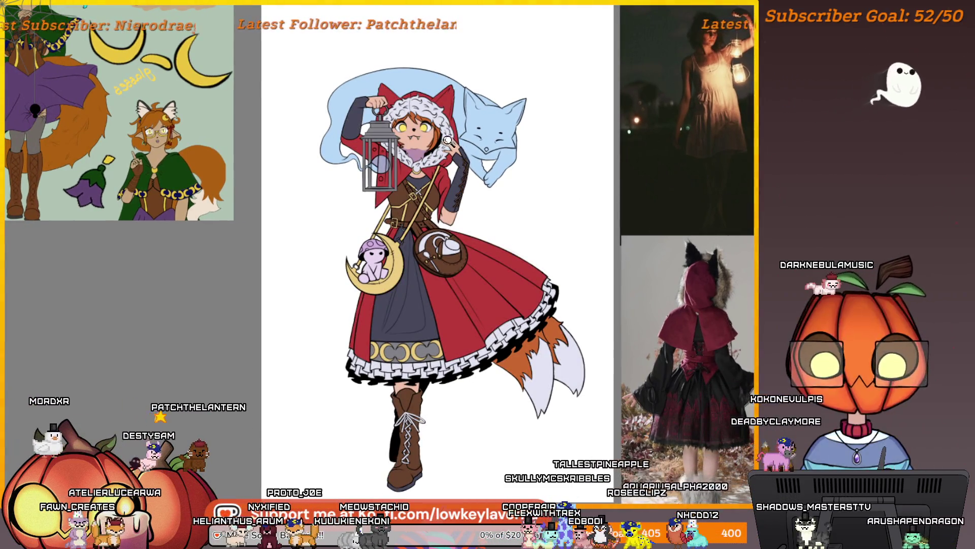
scroll(467, 173, "up", 5)
scroll(404, 239, "up", 2)
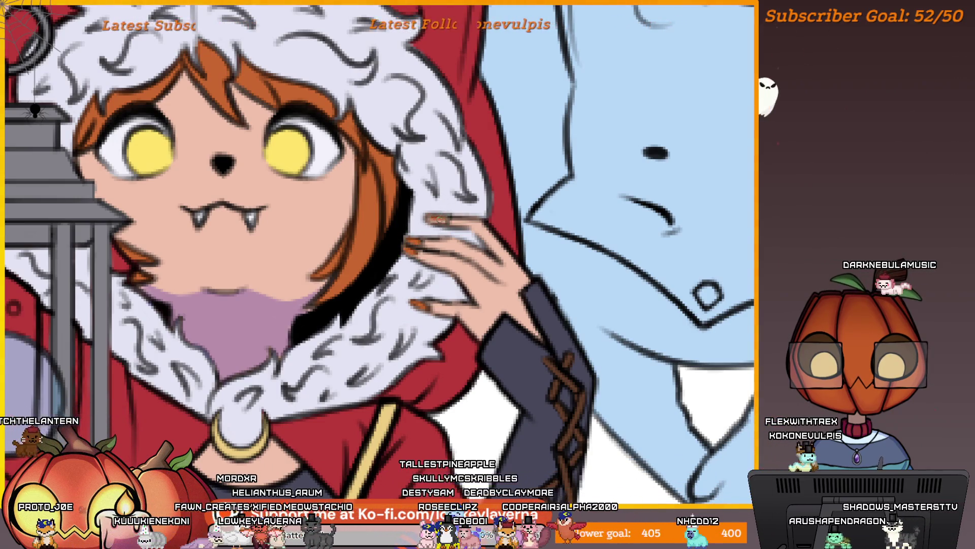
scroll(460, 174, "down", 3)
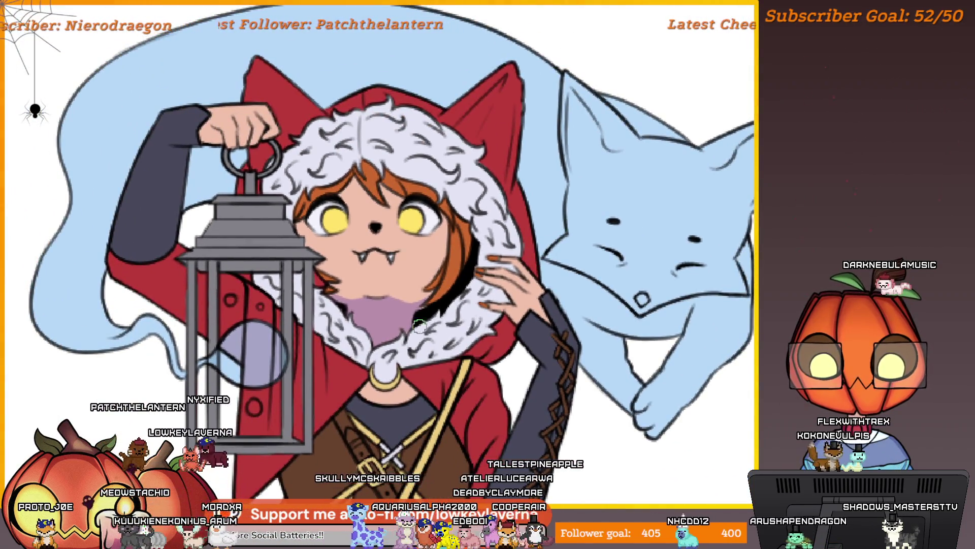
key("m")
scroll(158, 367, "down", 2)
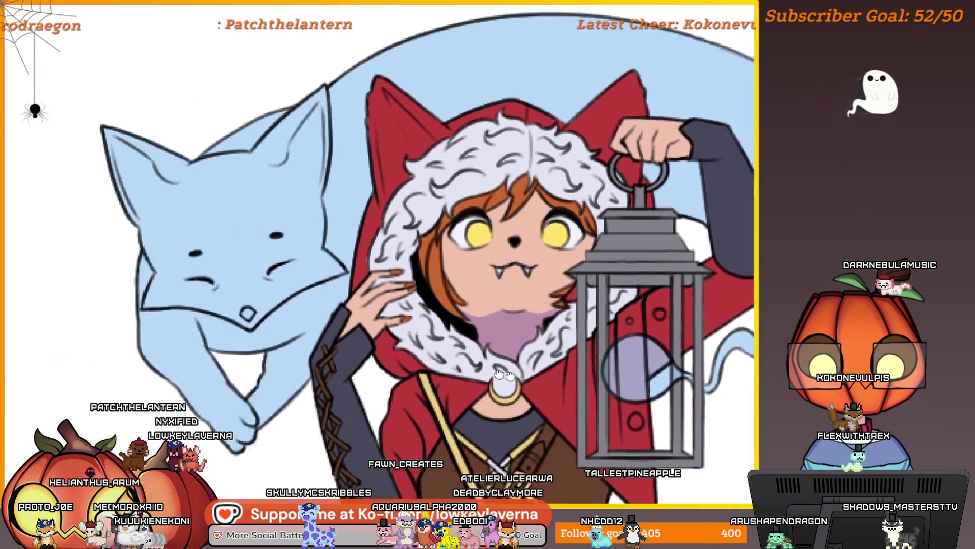
scroll(491, 257, "up", 5)
left_click_drag(491, 258, 579, 283)
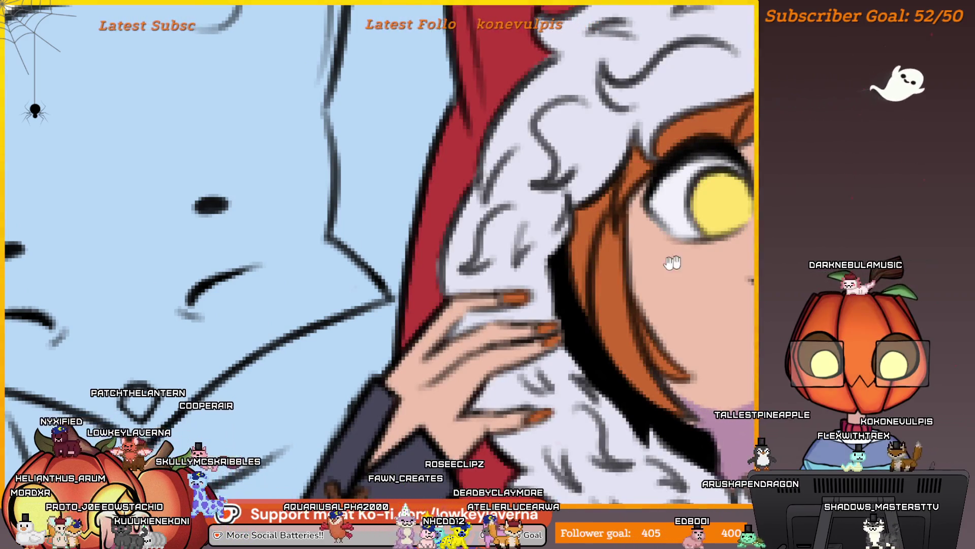
left_click_drag(581, 282, 529, 282)
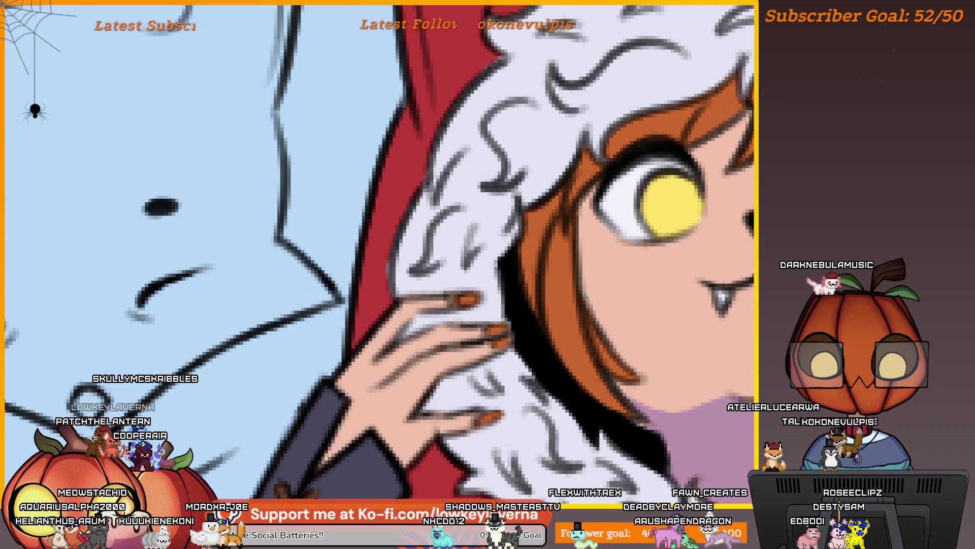
left_click(450, 323)
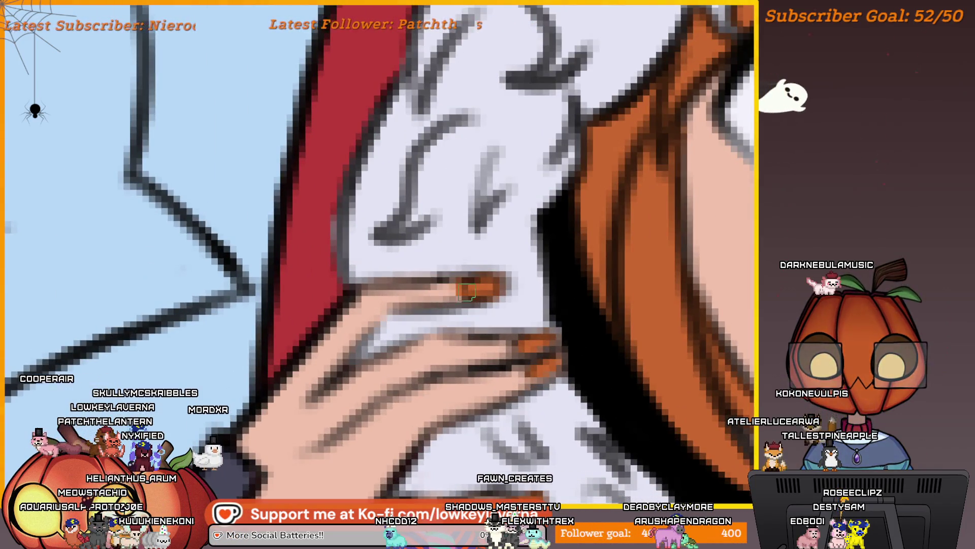
scroll(483, 290, "down", 2)
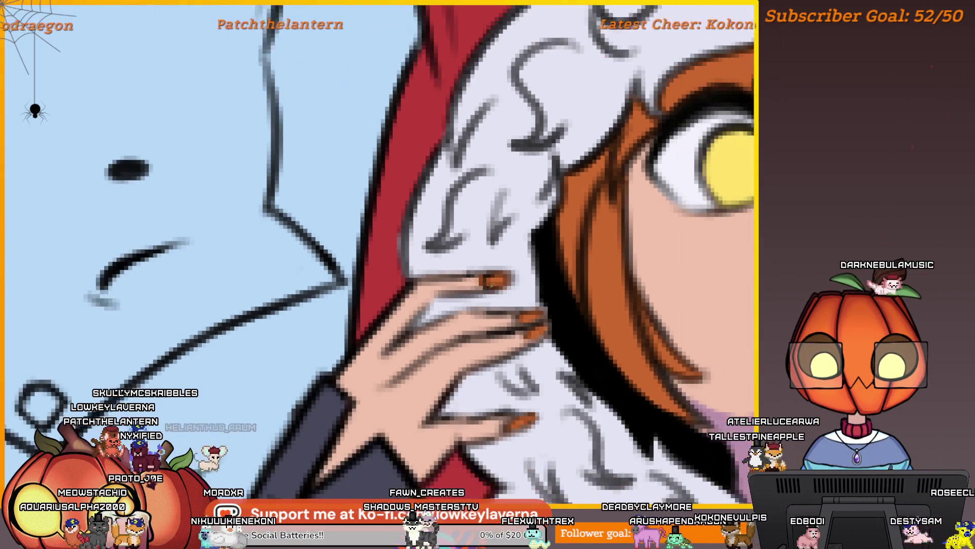
left_click_drag(617, 262, 554, 305)
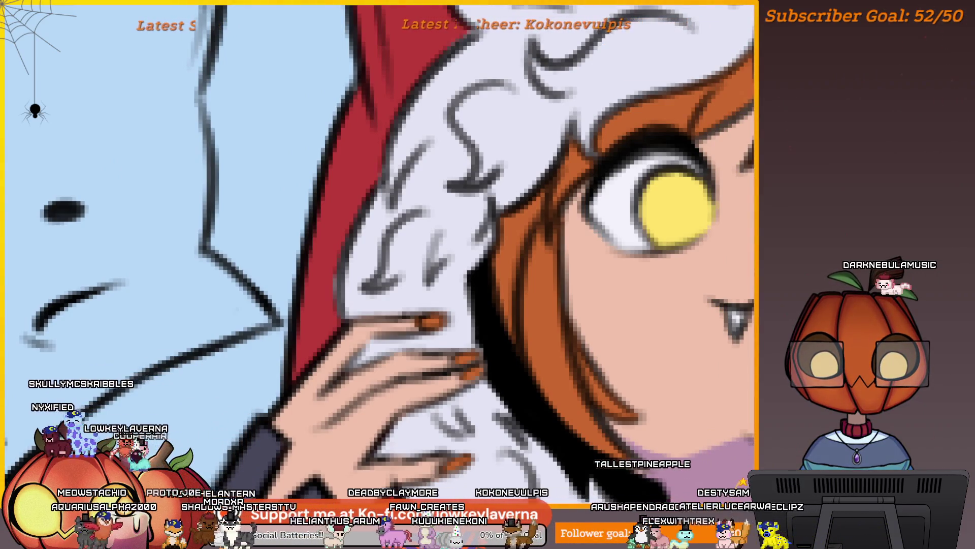
left_click_drag(407, 356, 516, 303)
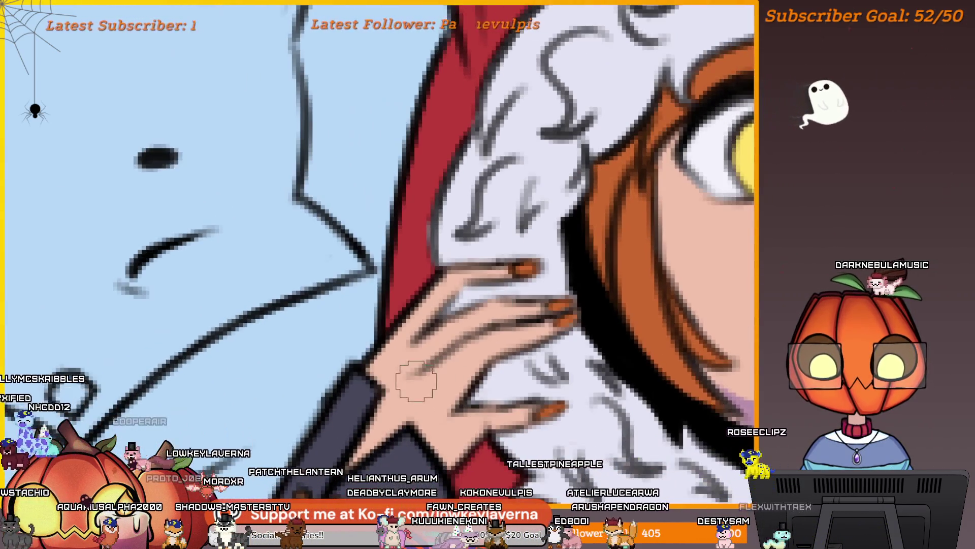
left_click_drag(488, 342, 477, 373)
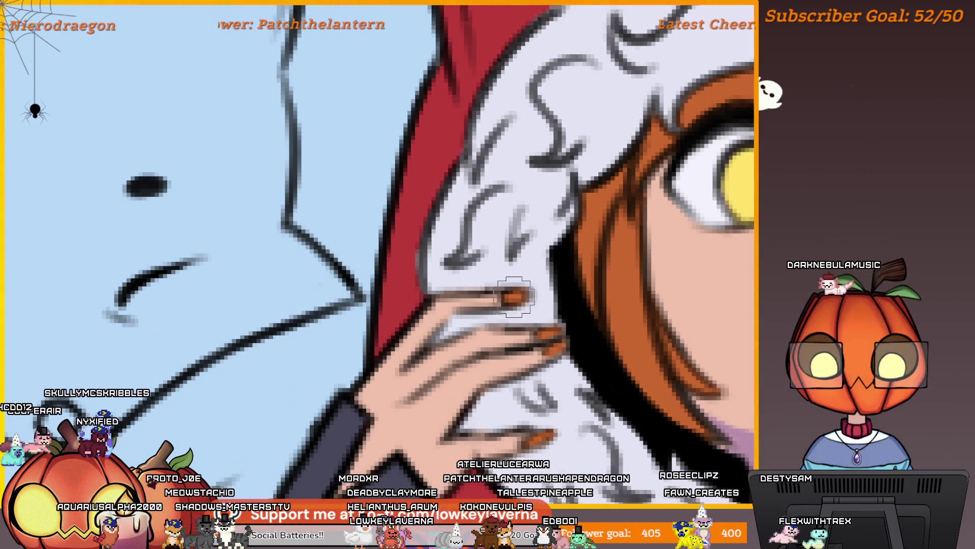
scroll(557, 262, "down", 5)
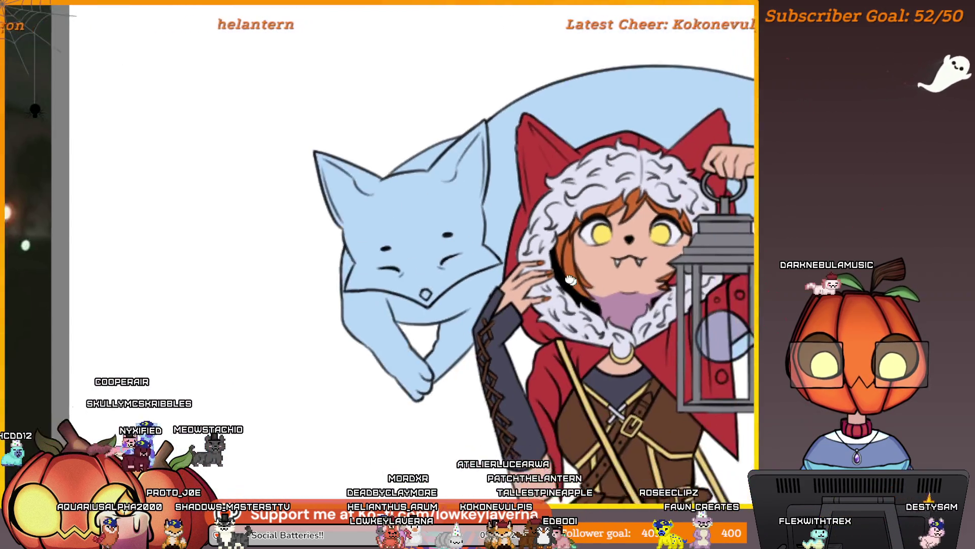
scroll(482, 292, "down", 5)
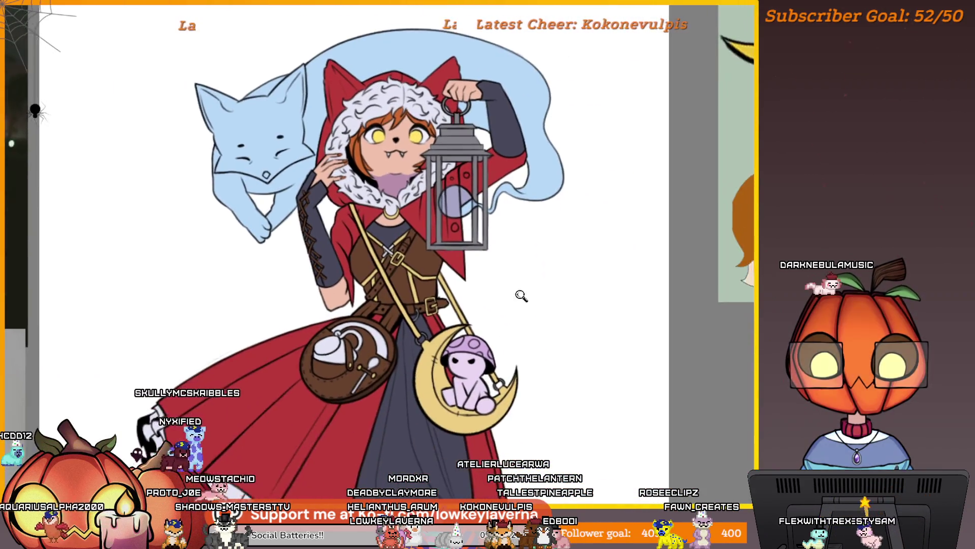
scroll(529, 379, "down", 4)
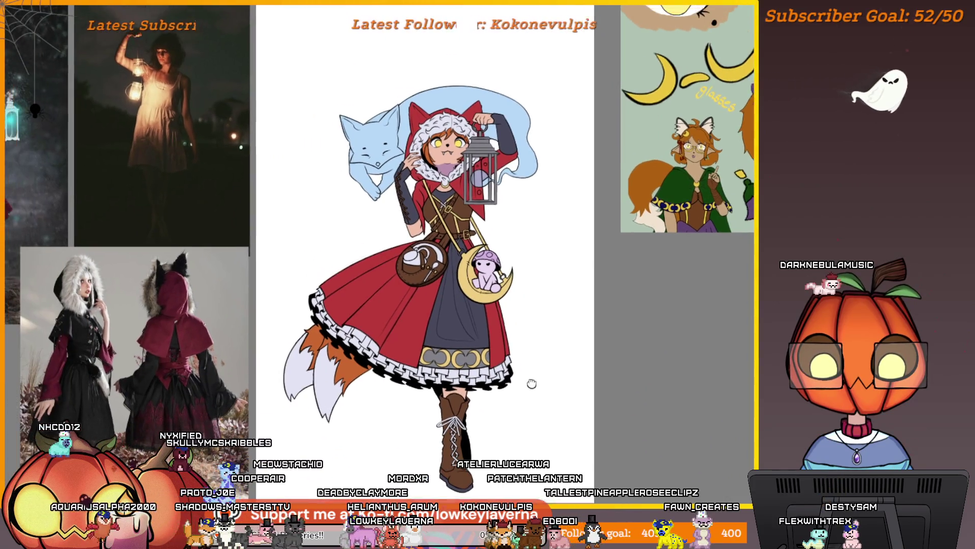
scroll(513, 380, "up", 2)
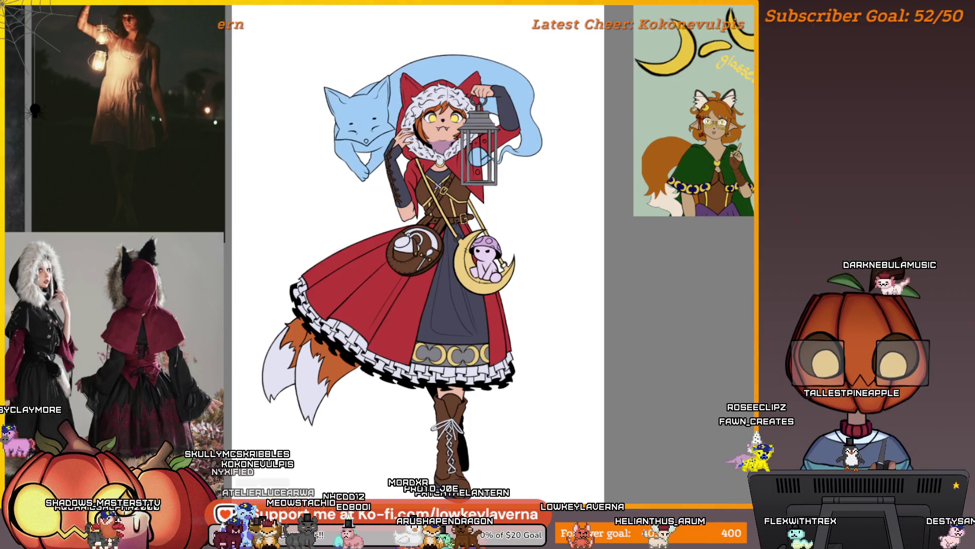
scroll(482, 118, "up", 5)
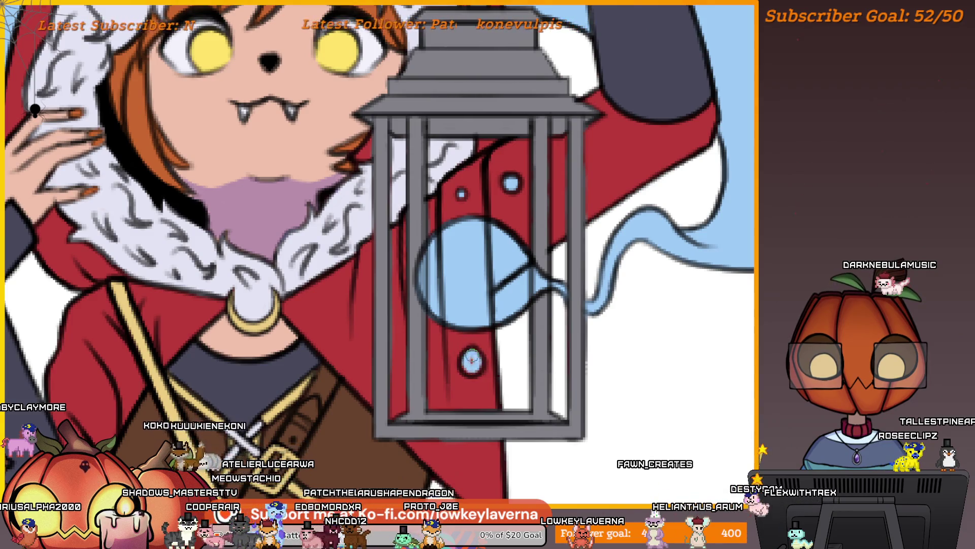
scroll(510, 340, "down", 5)
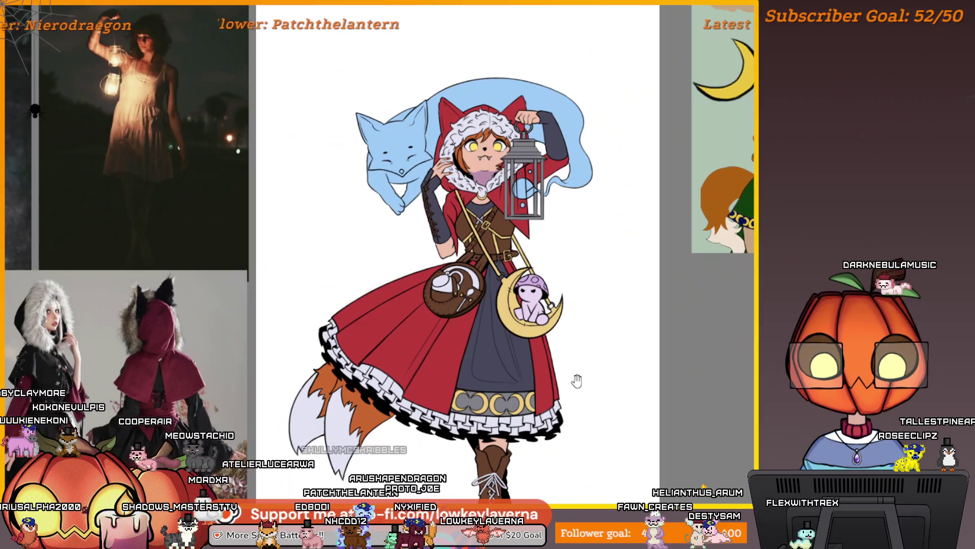
left_click_drag(577, 381, 597, 325)
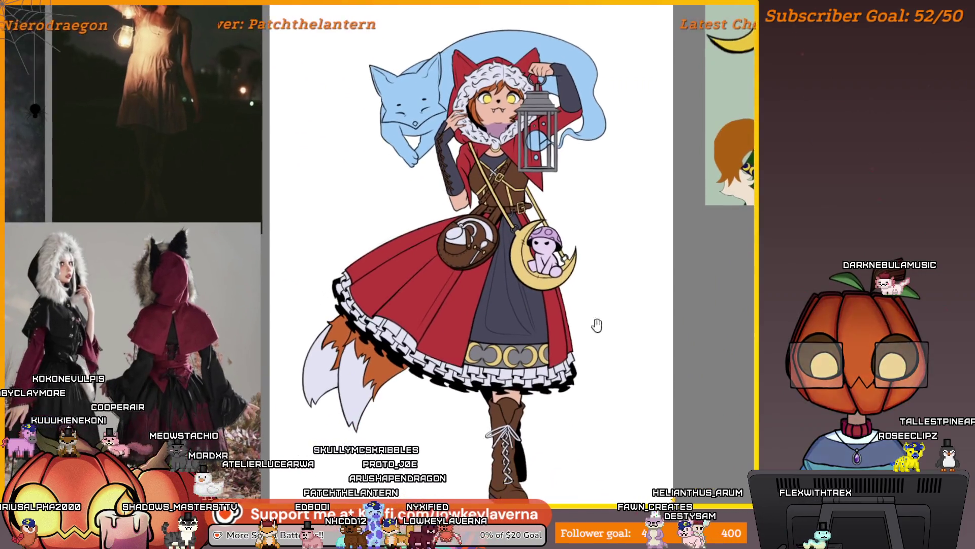
scroll(584, 358, "down", 3)
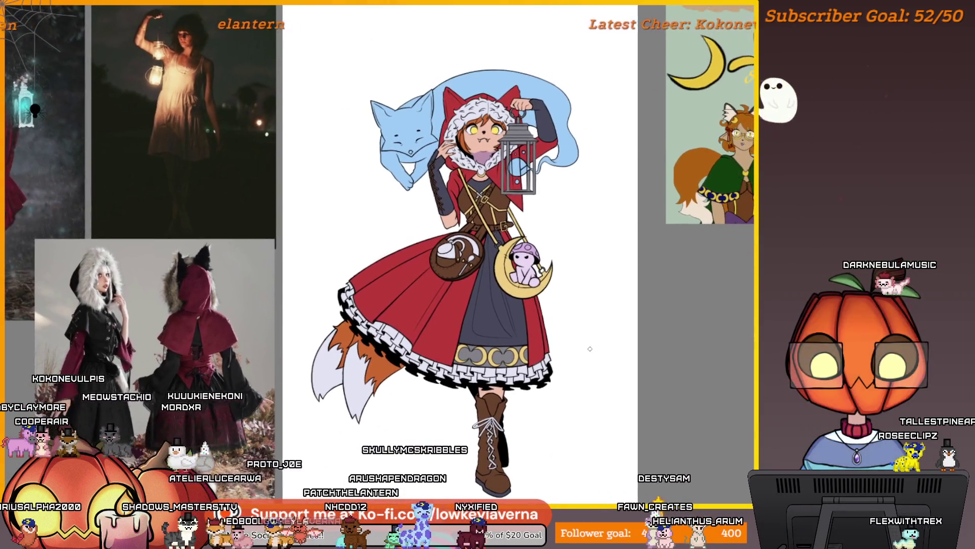
mouse_move(585, 359)
left_mouse_down()
mouse_move(551, 344)
mouse_move(533, 350)
mouse_move(543, 374)
mouse_move(533, 374)
left_mouse_up()
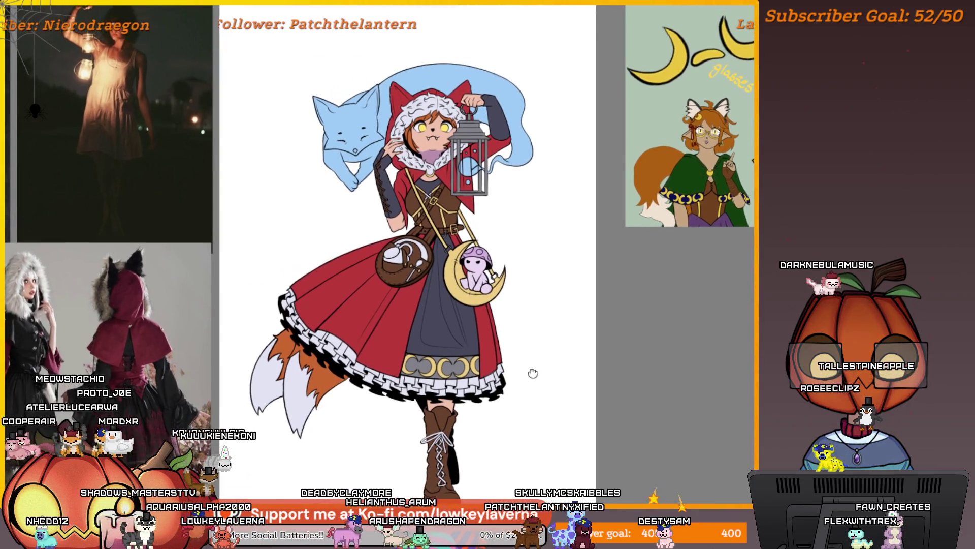
scroll(436, 118, "up", 5)
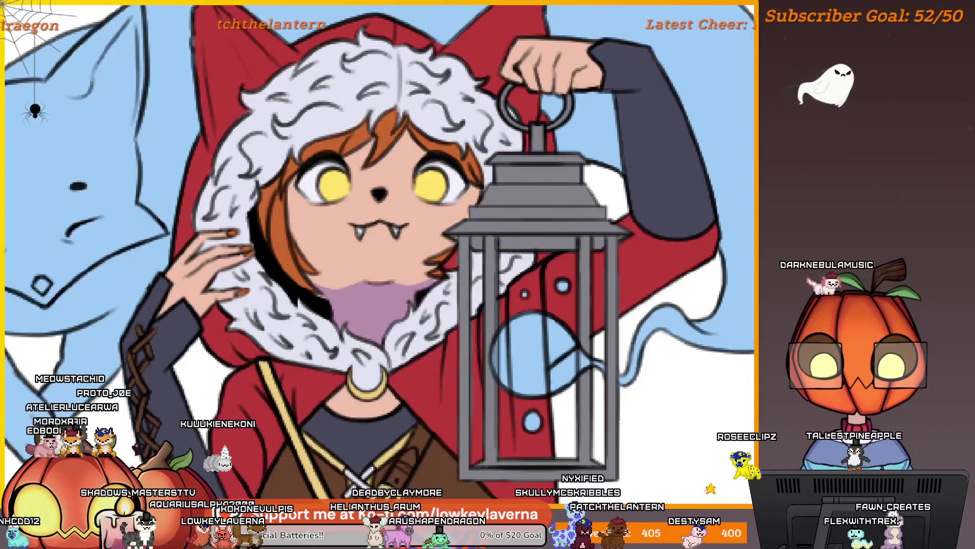
scroll(408, 243, "up", 3)
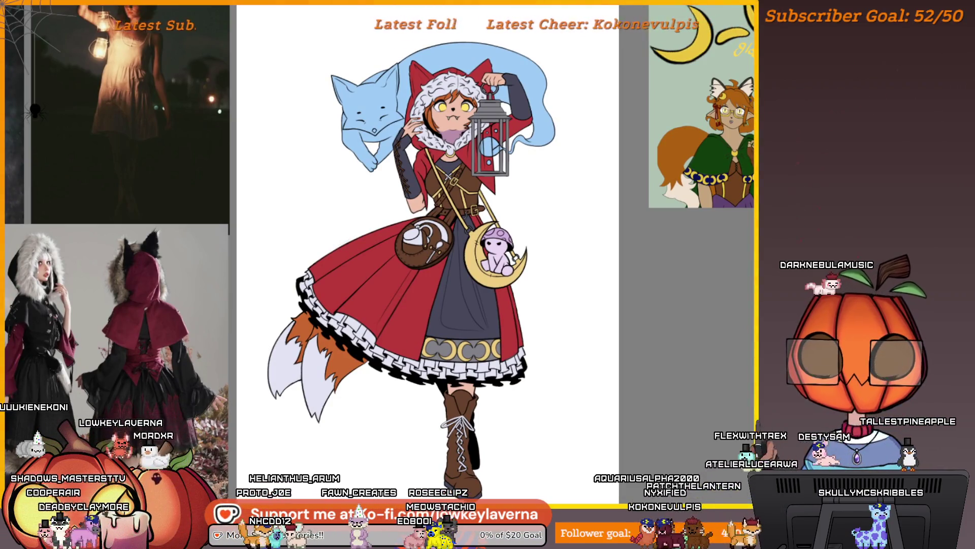
key("alt+f")
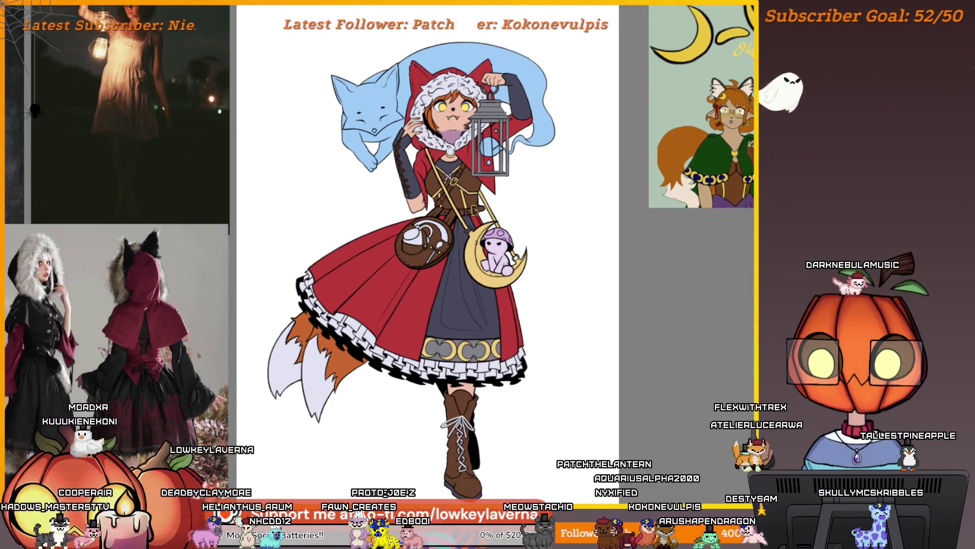
key("ctrl+s")
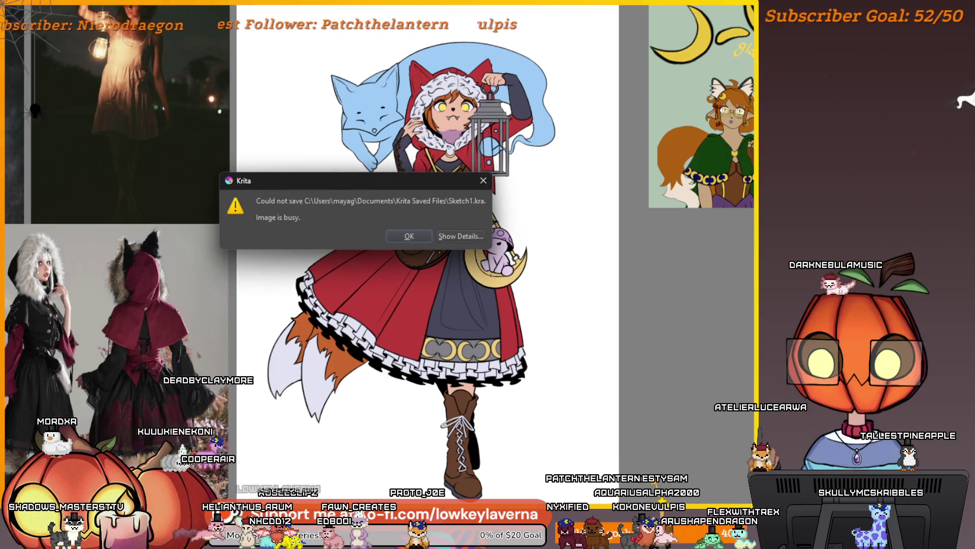
key("Return")
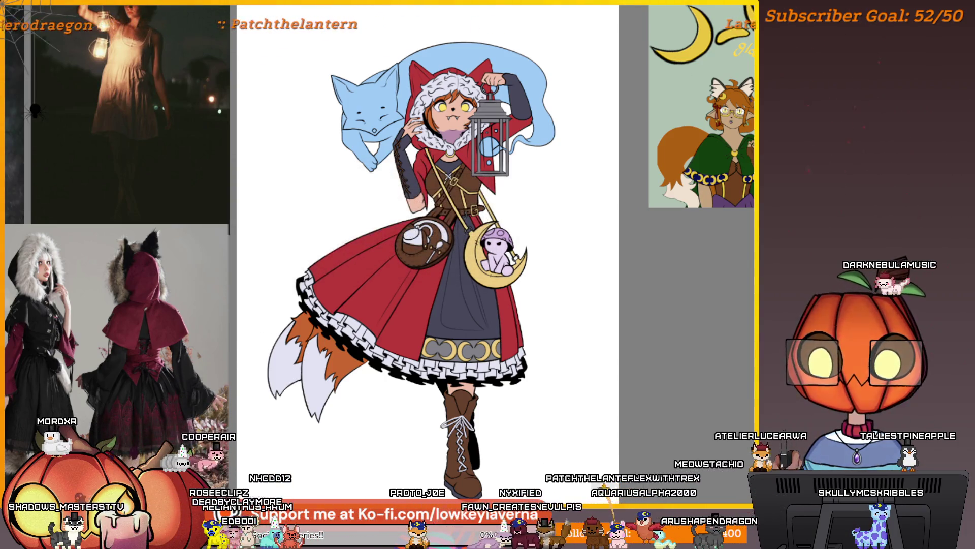